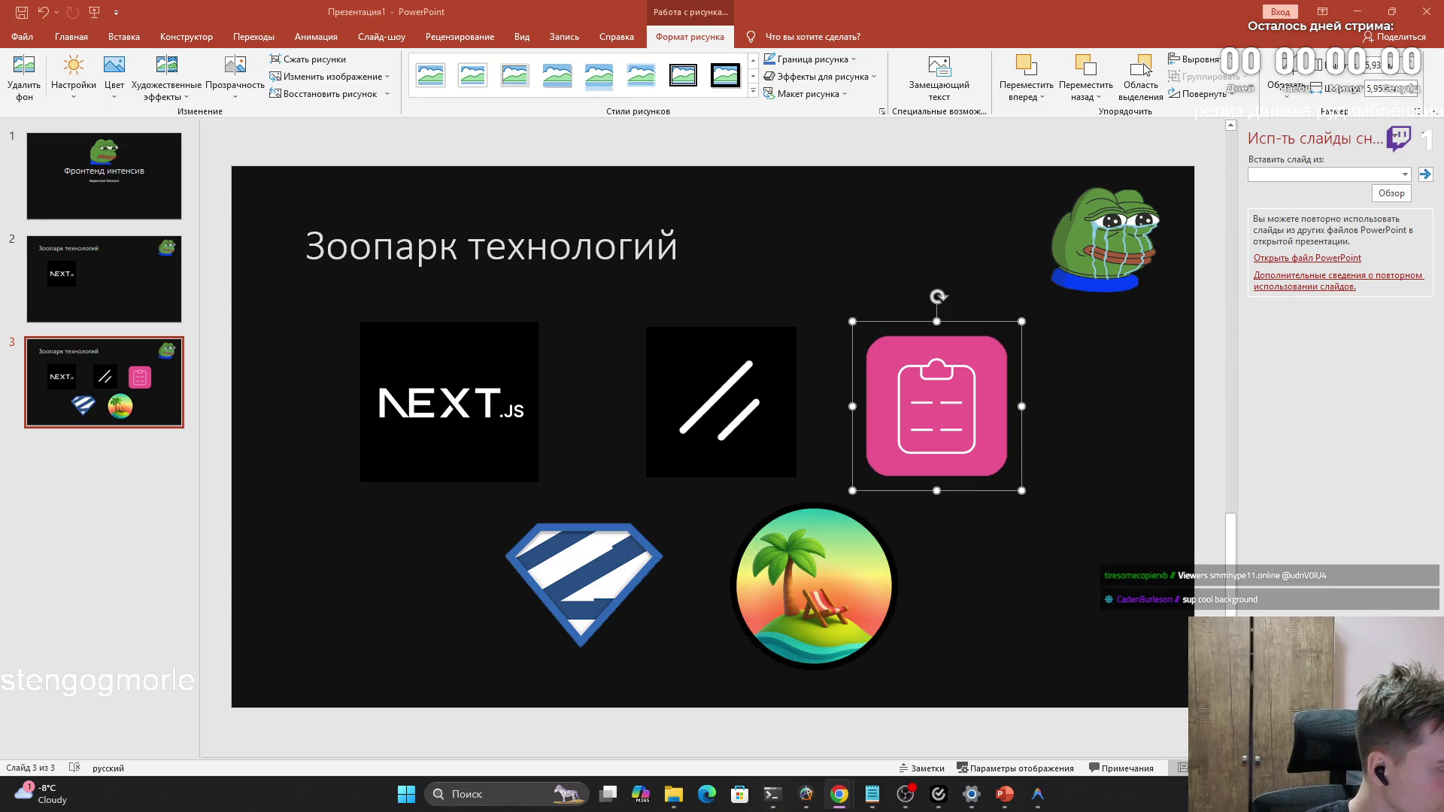
Shift the NEXT.js, shield, island and clipboard logos left and up to tighten the rows
click(1018, 544)
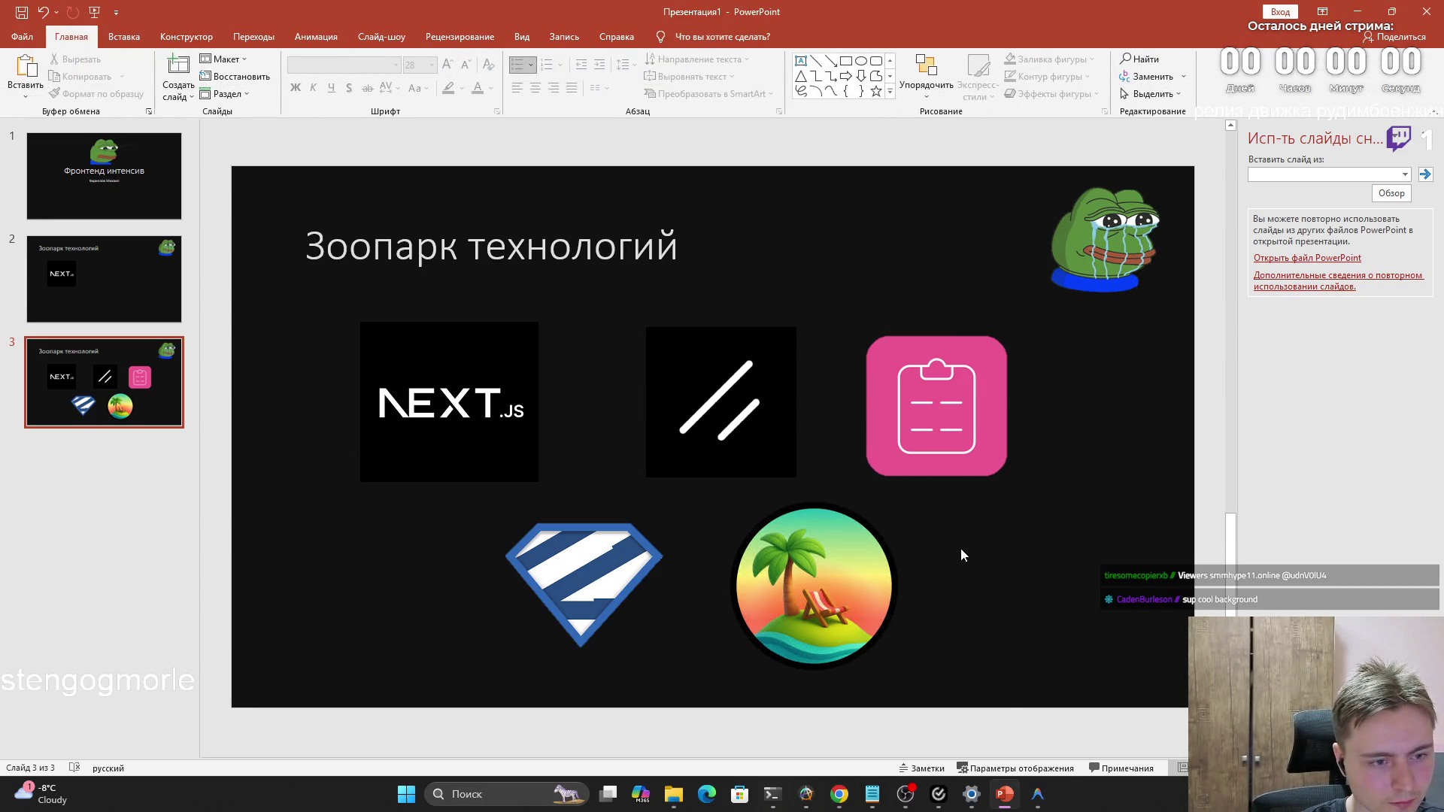
drag(445, 376, 408, 365)
drag(559, 571, 501, 576)
drag(705, 406, 683, 407)
drag(814, 564, 784, 564)
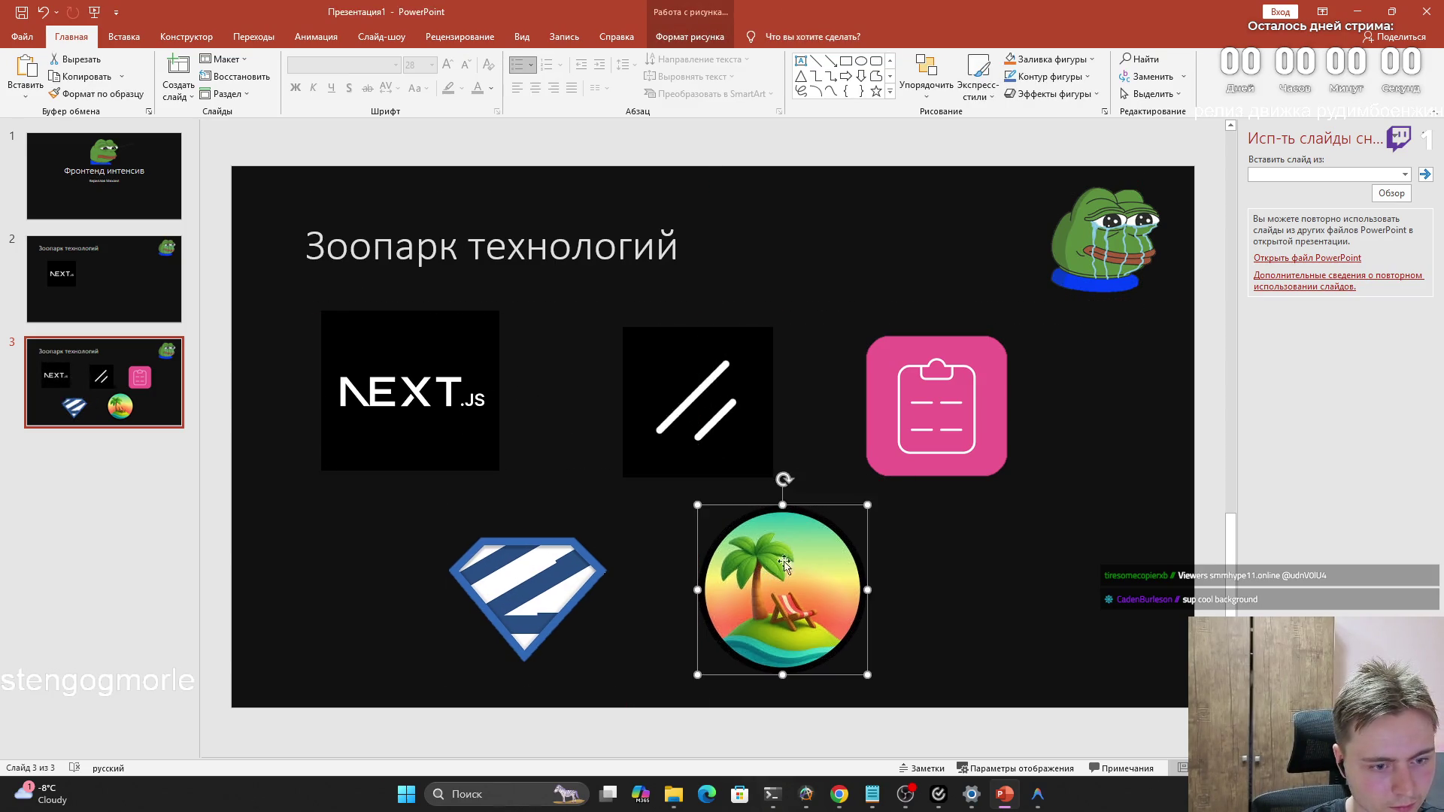
drag(936, 407, 886, 406)
drag(781, 586, 741, 587)
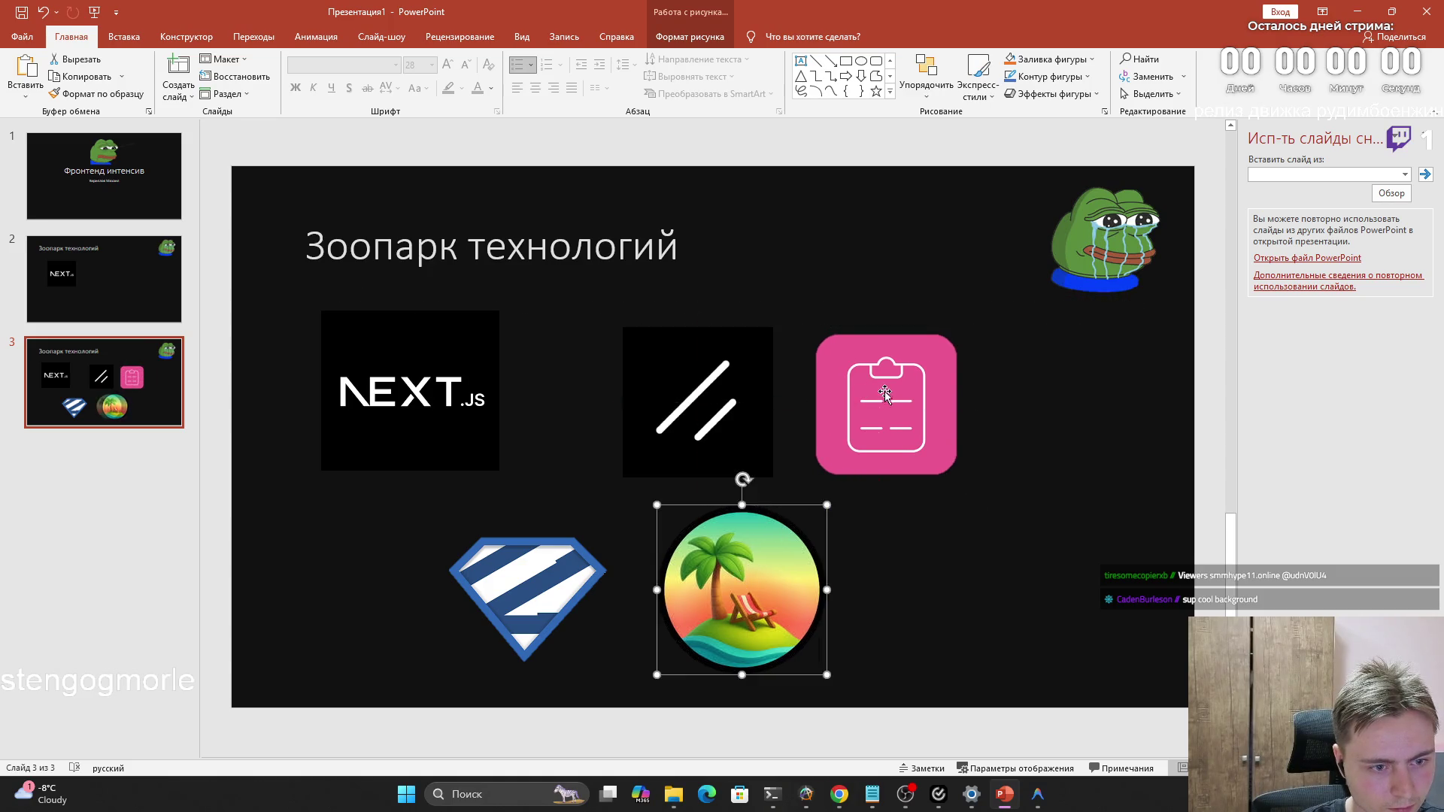
Nudge the slash, clipboard and island logos into alignment so both rows sit close together
drag(885, 394, 861, 385)
drag(693, 406, 633, 388)
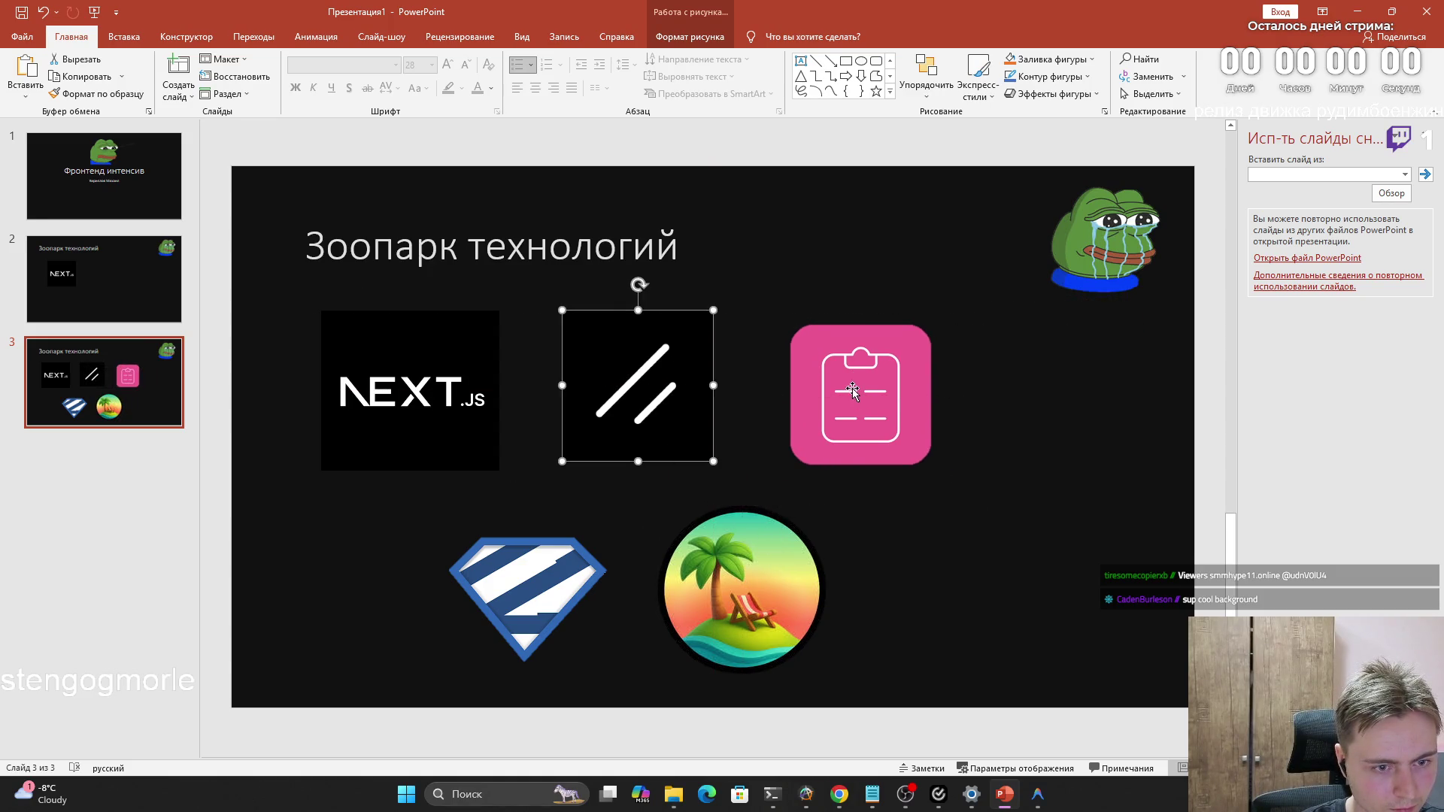
drag(854, 391, 835, 384)
drag(757, 562, 728, 562)
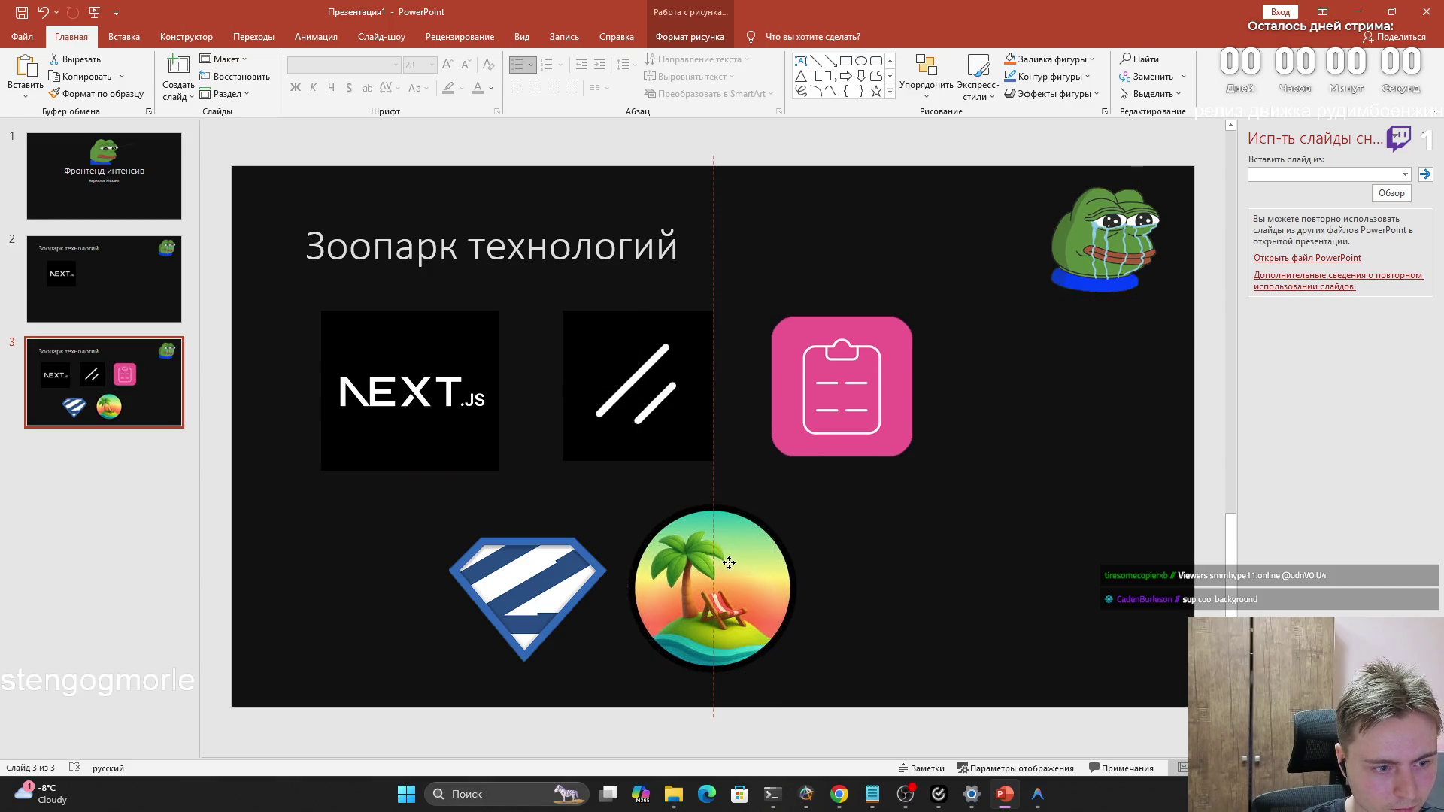
drag(850, 373, 831, 373)
click(891, 556)
Paste a text box beside the island logo and enlarge its caption text to 32 pt
key(ctrl+v)
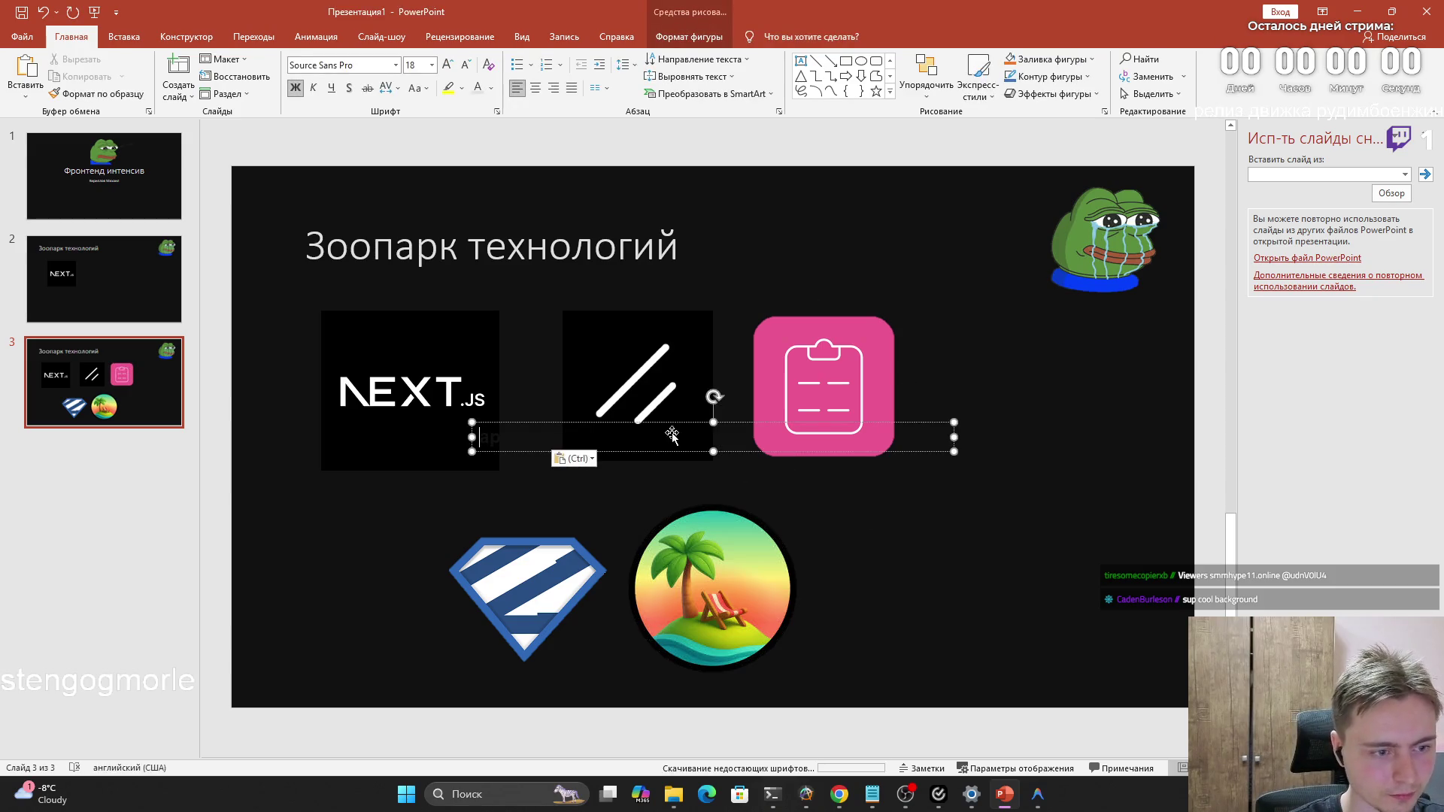
drag(672, 434, 1026, 536)
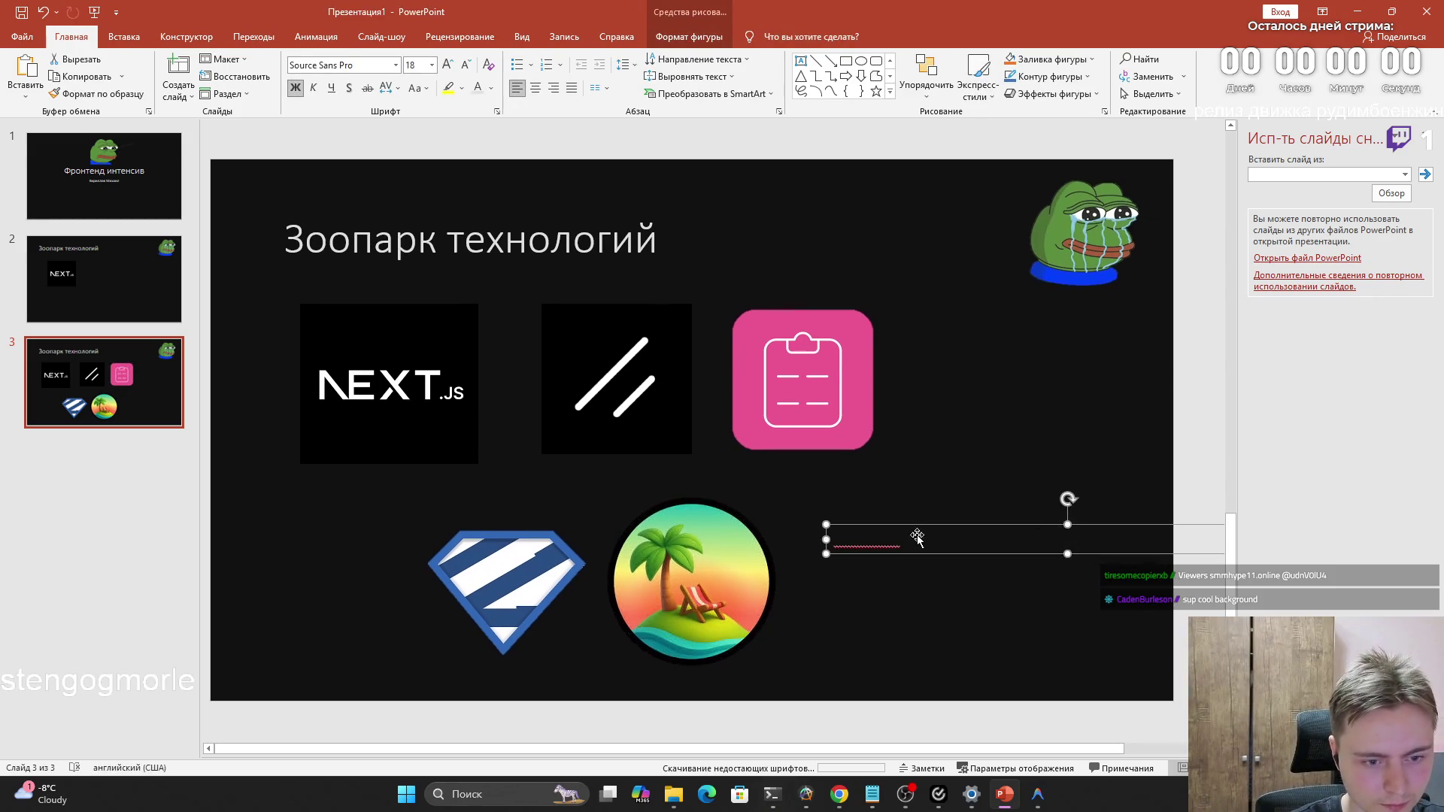
key(ctrl+a)
double_click(897, 535)
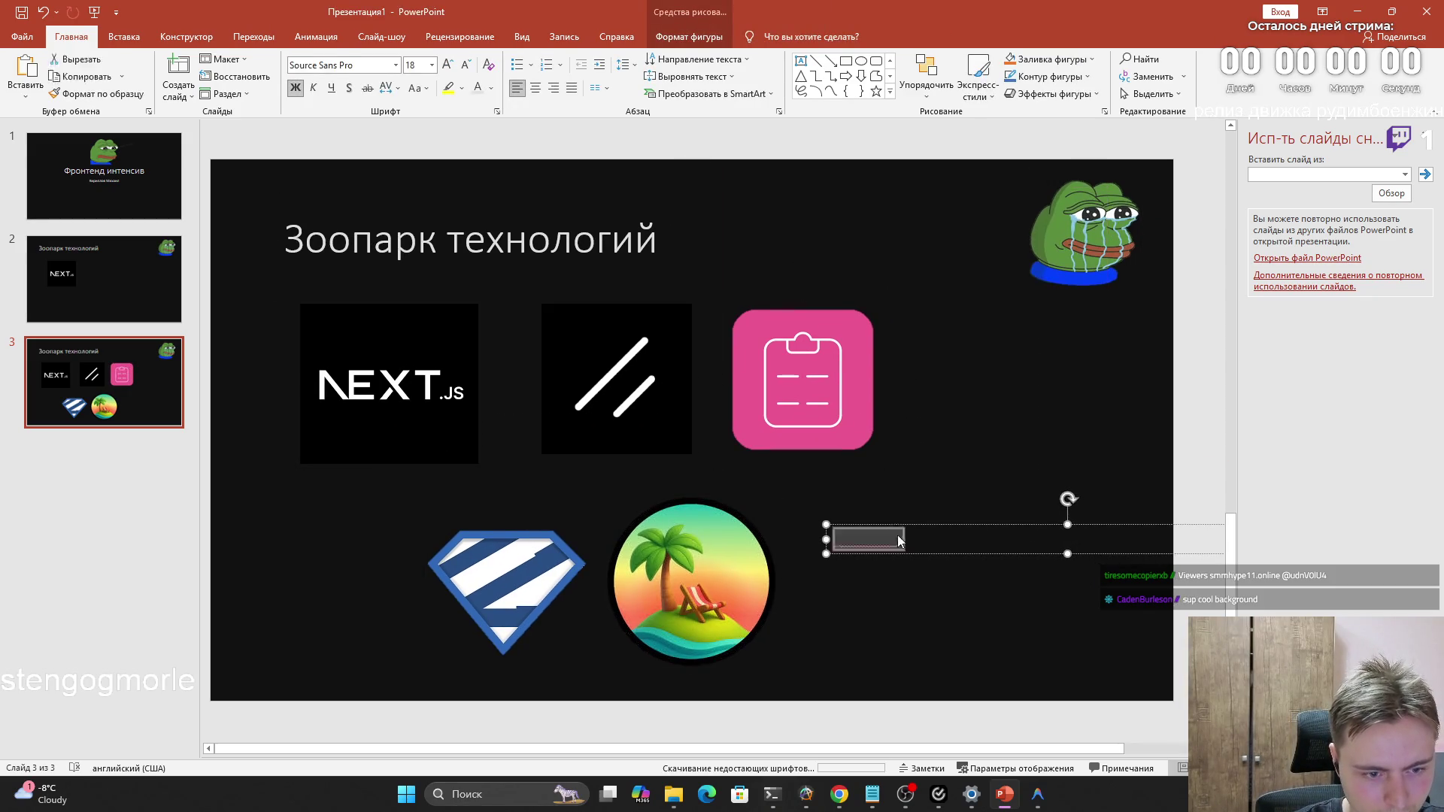
click(431, 66)
click(416, 255)
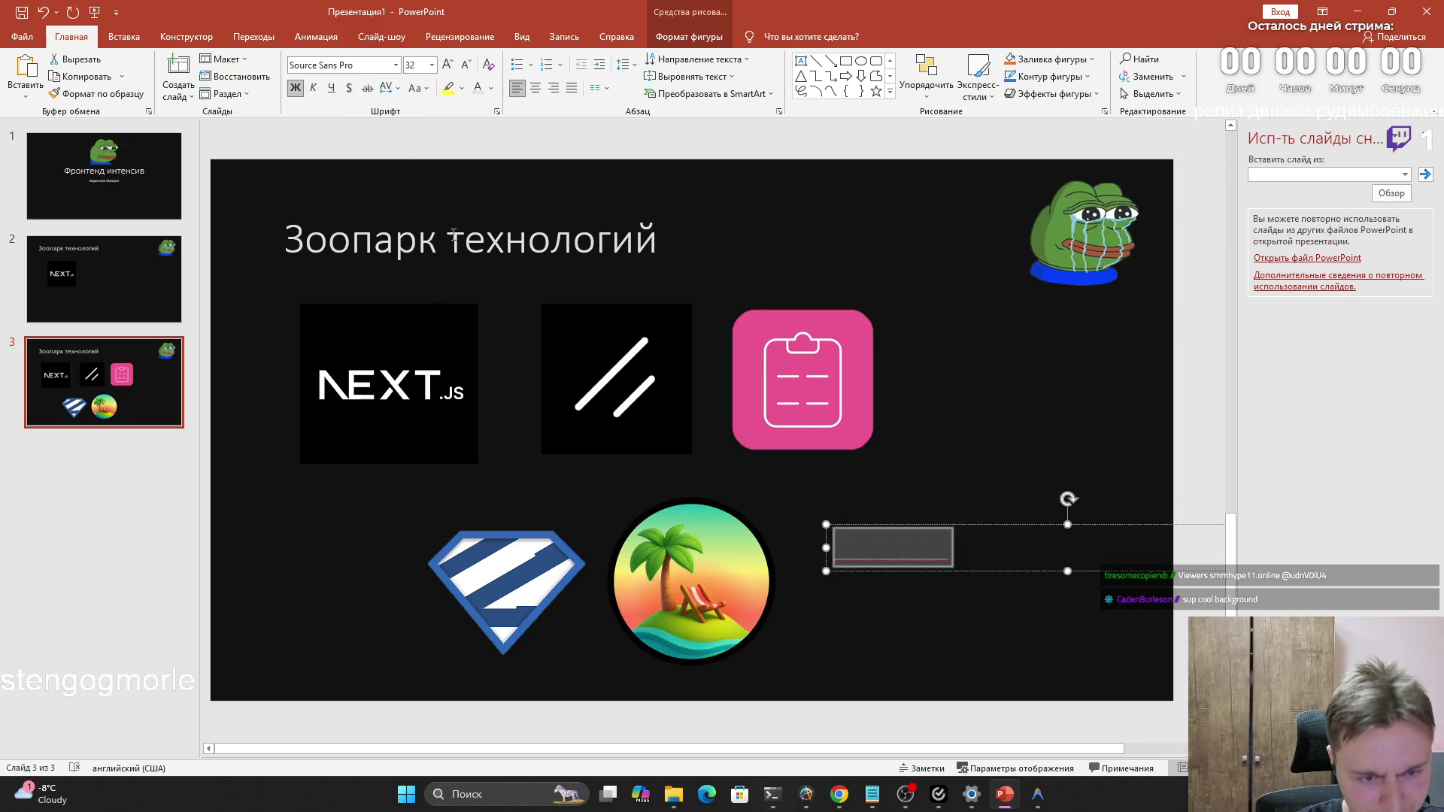
Colour the apicraft caption with the recent white font colour
click(491, 88)
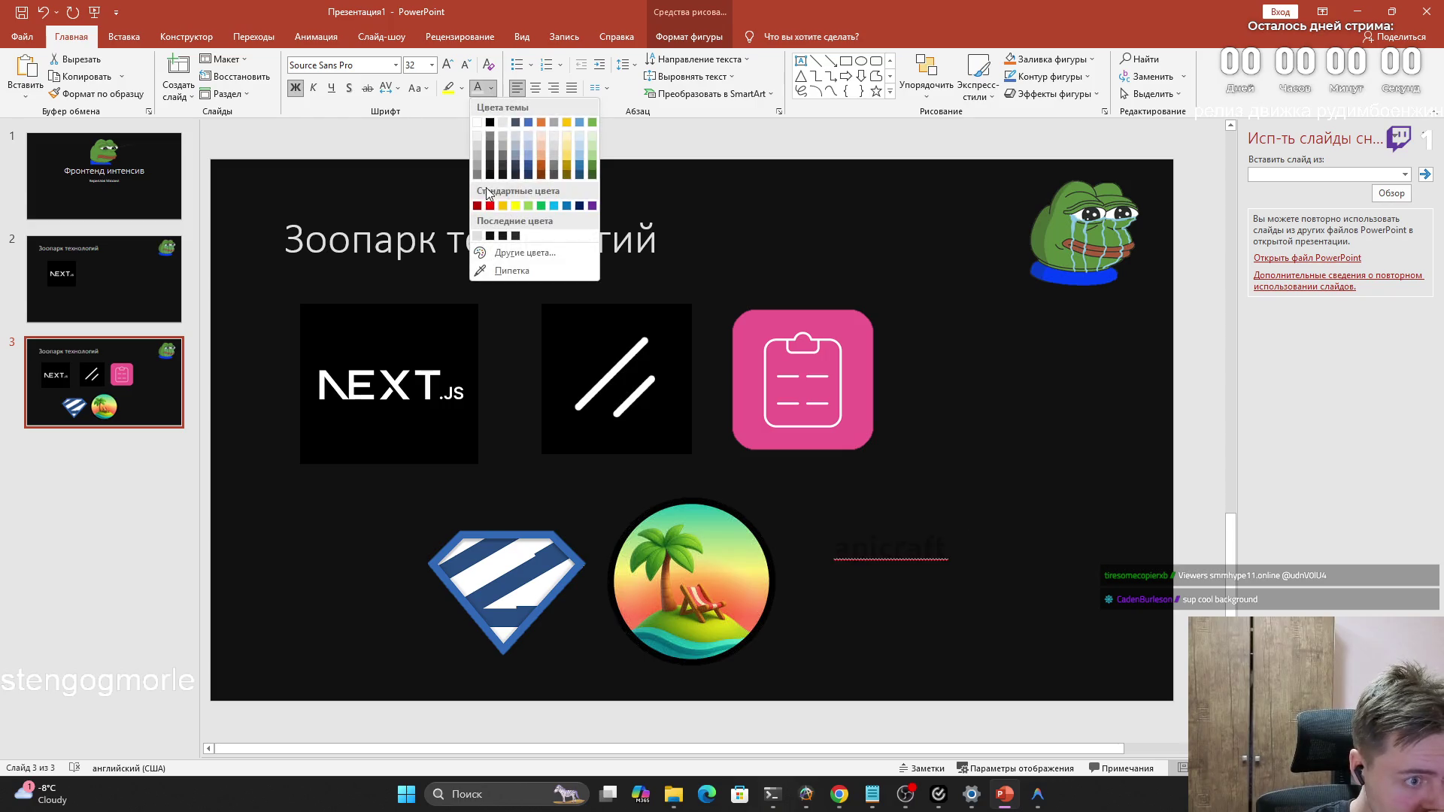
click(479, 236)
click(894, 628)
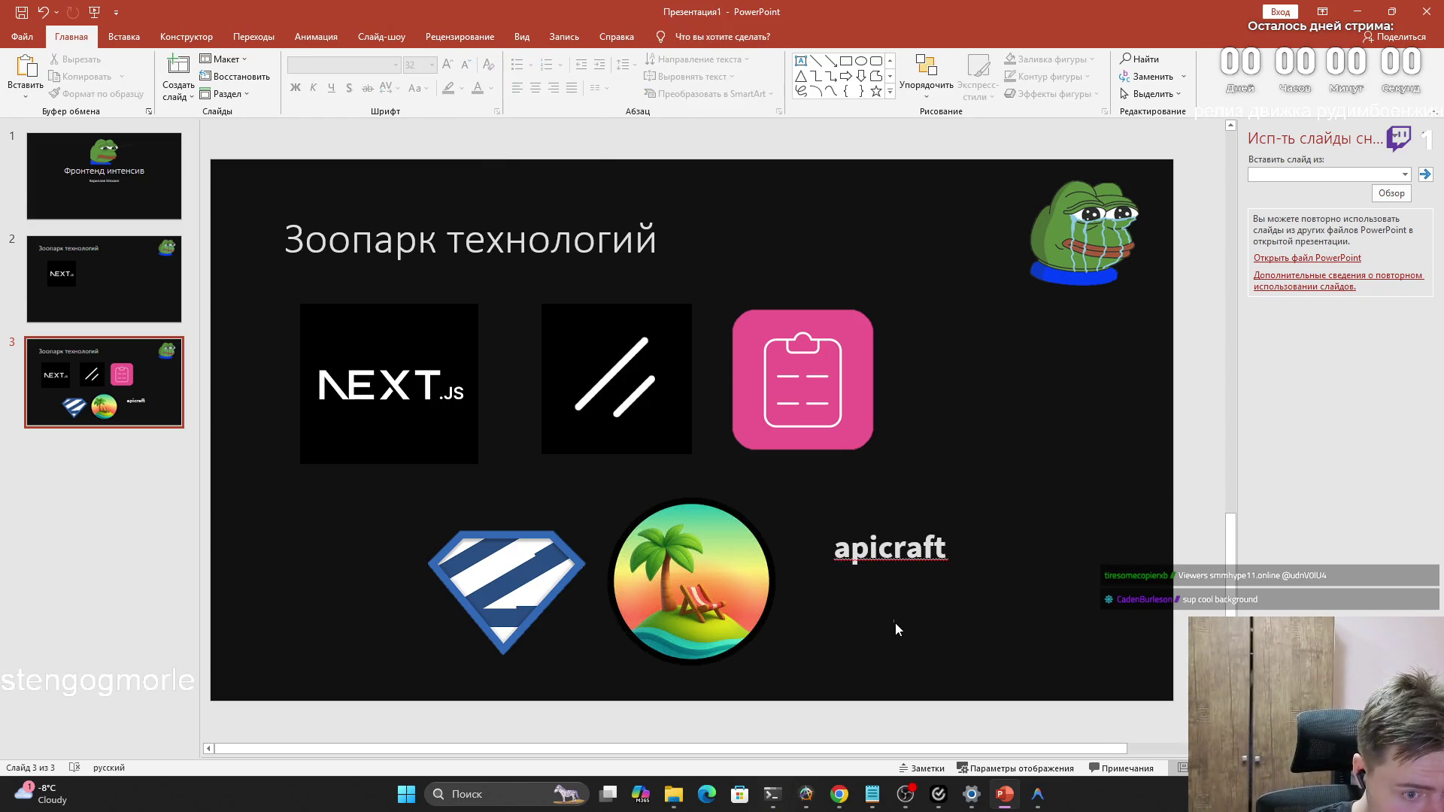
click(866, 548)
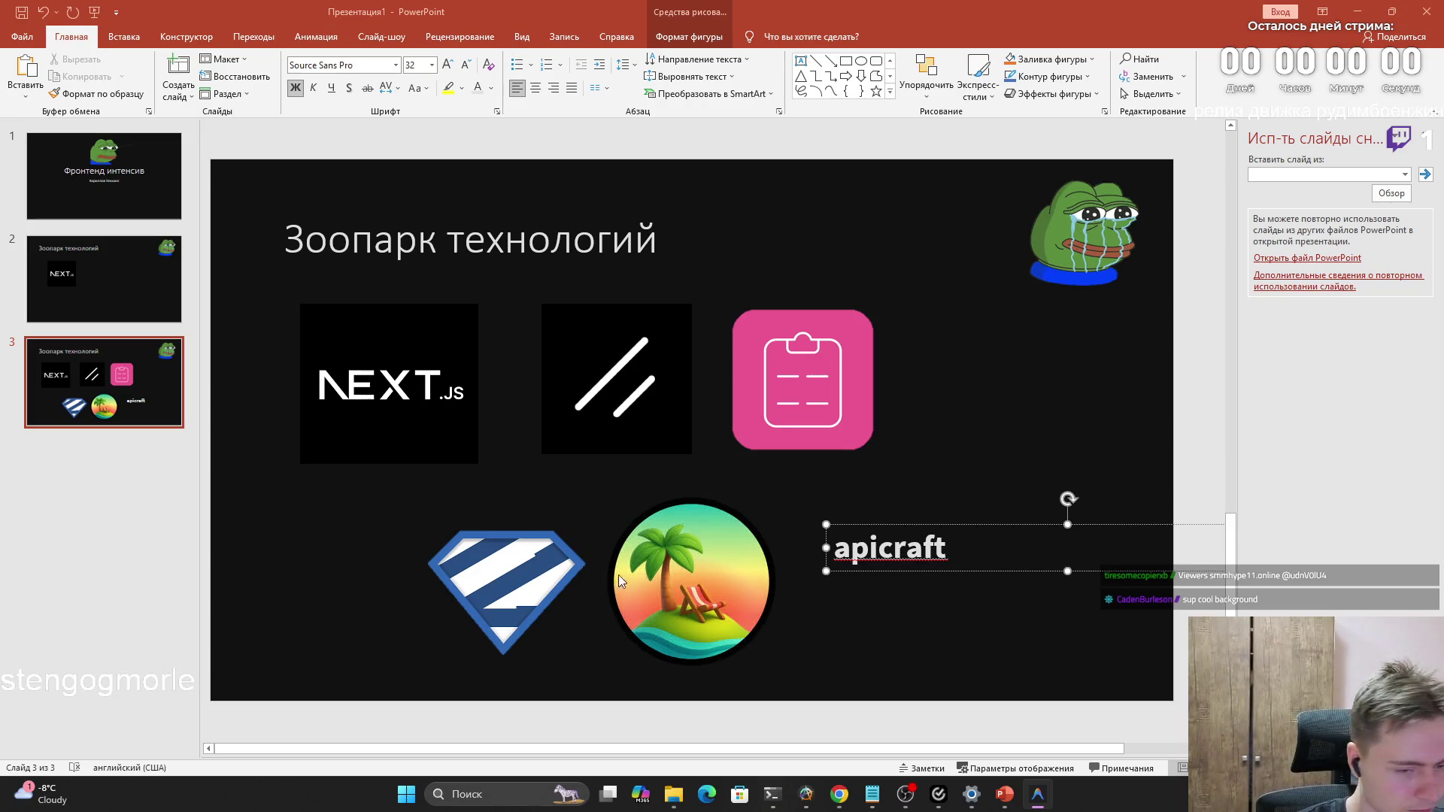
Try pasting the package name into the caption, undo it, and fetch the text from another app
double_click(833, 551)
click(837, 550)
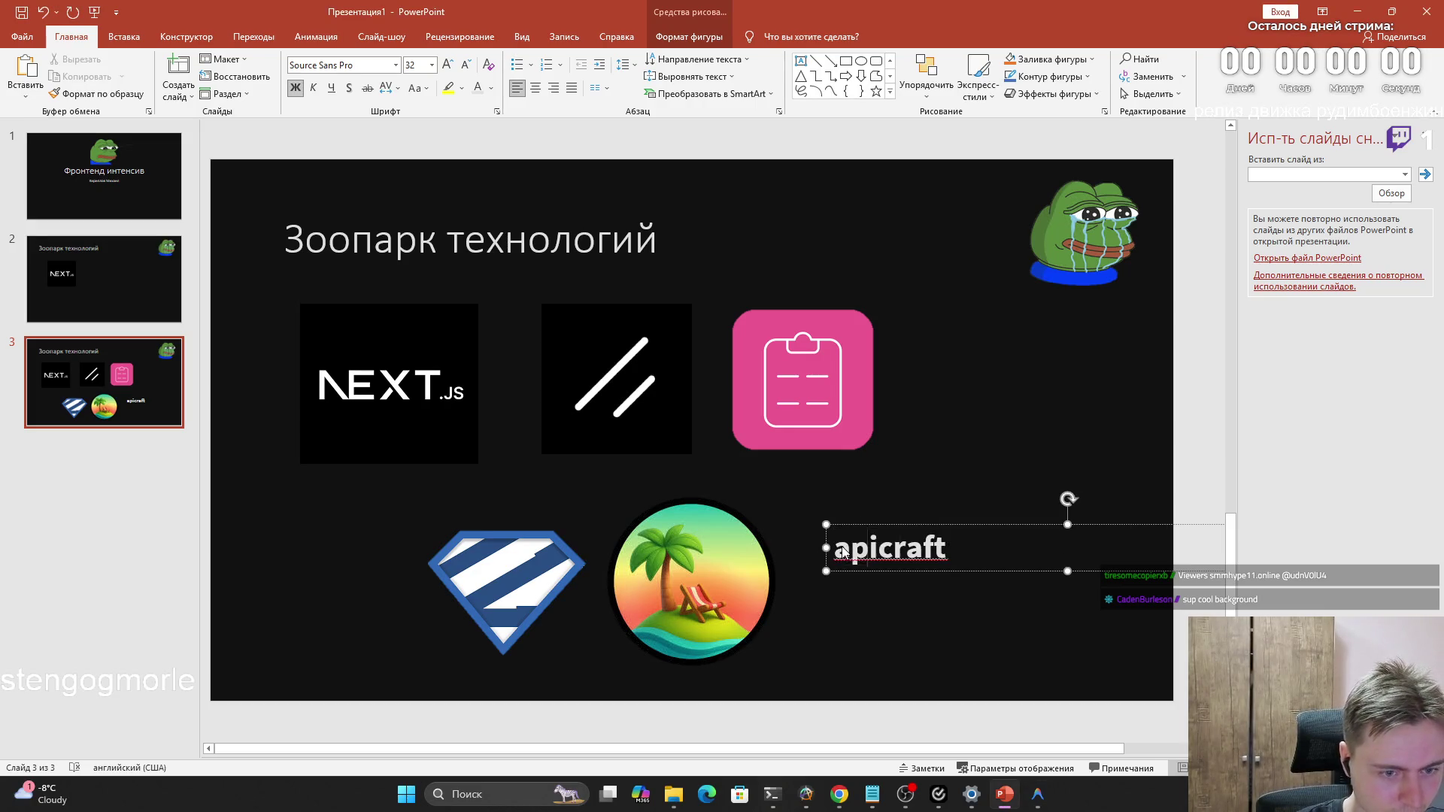
key(ctrl+v)
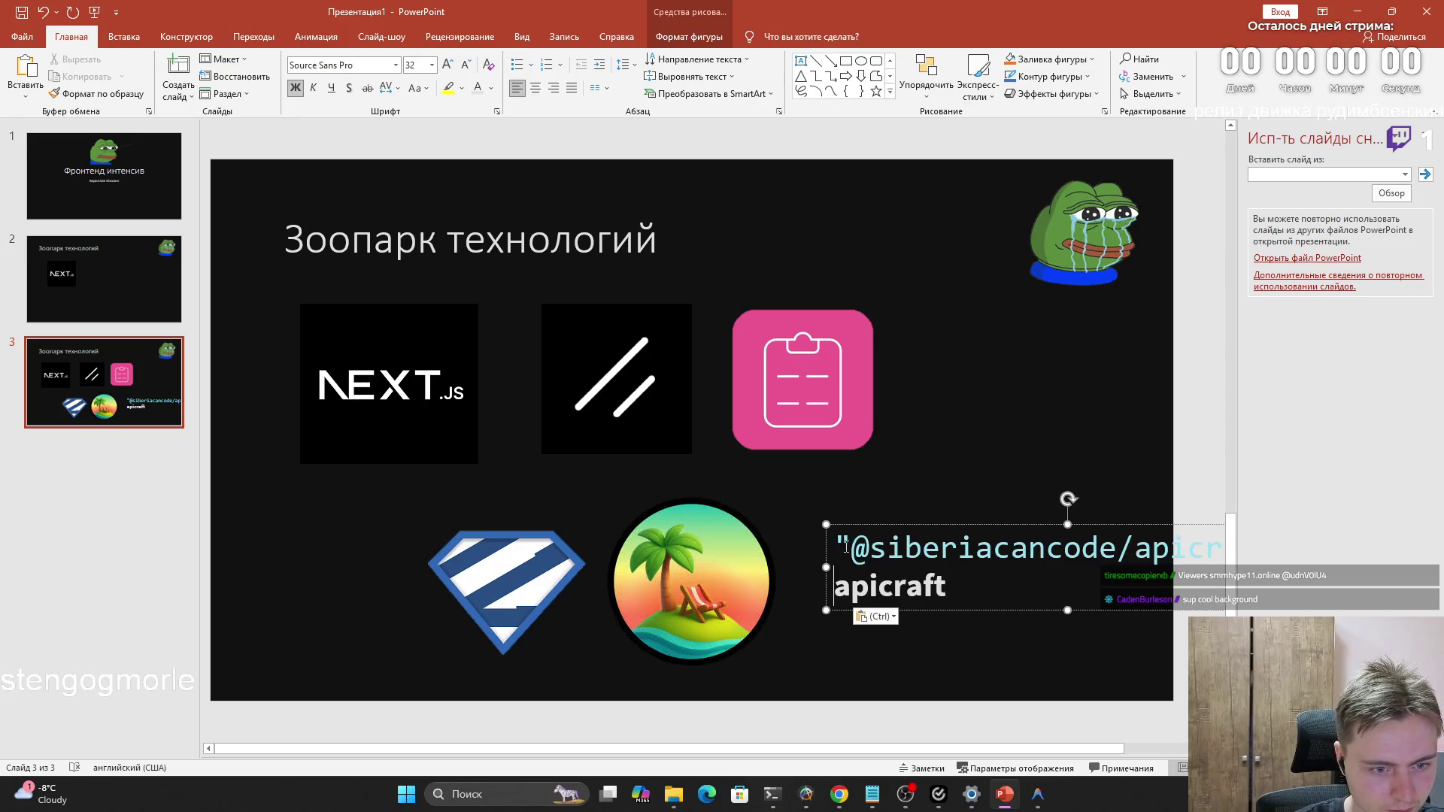
key(ctrl+z)
key(alt+Tab)
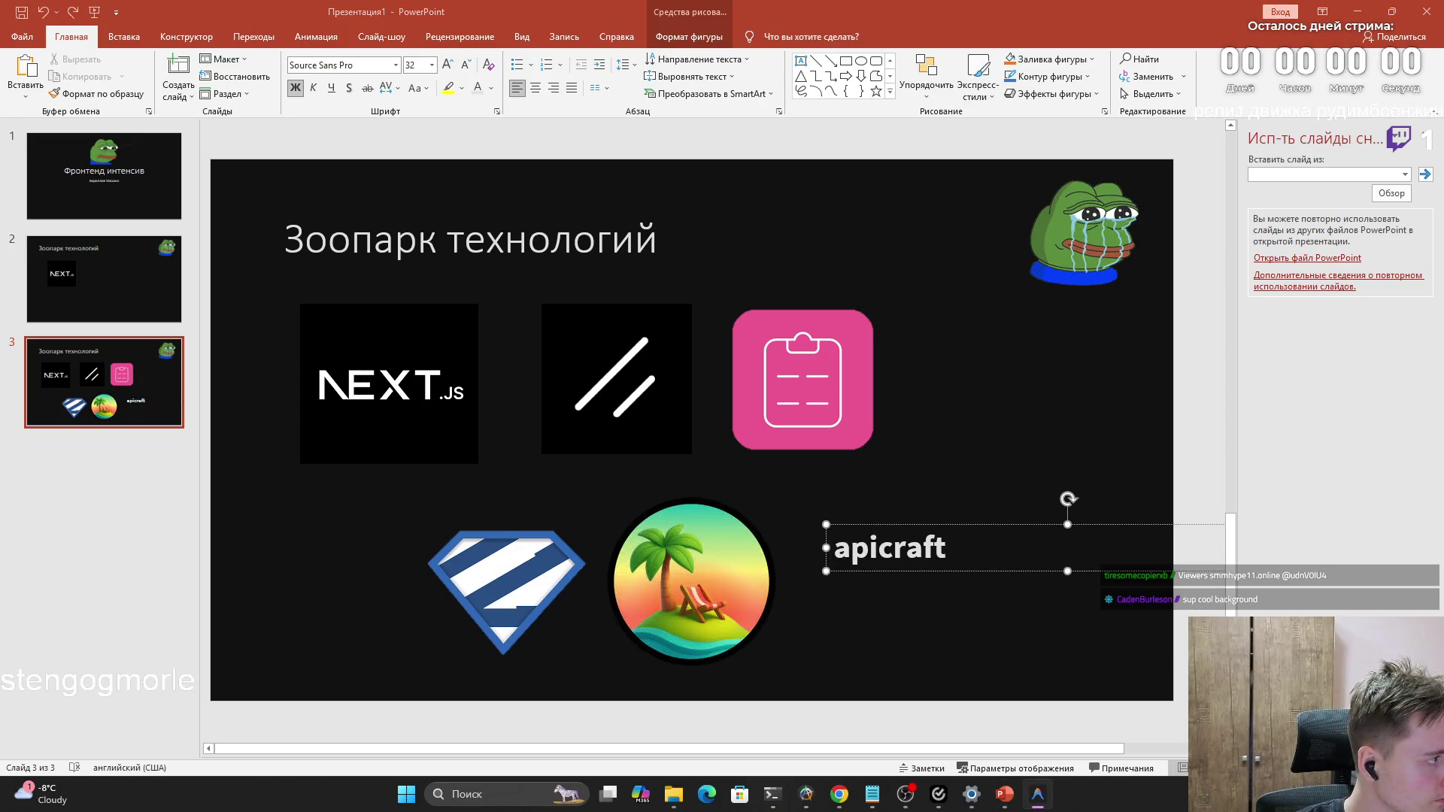
key(alt+Tab)
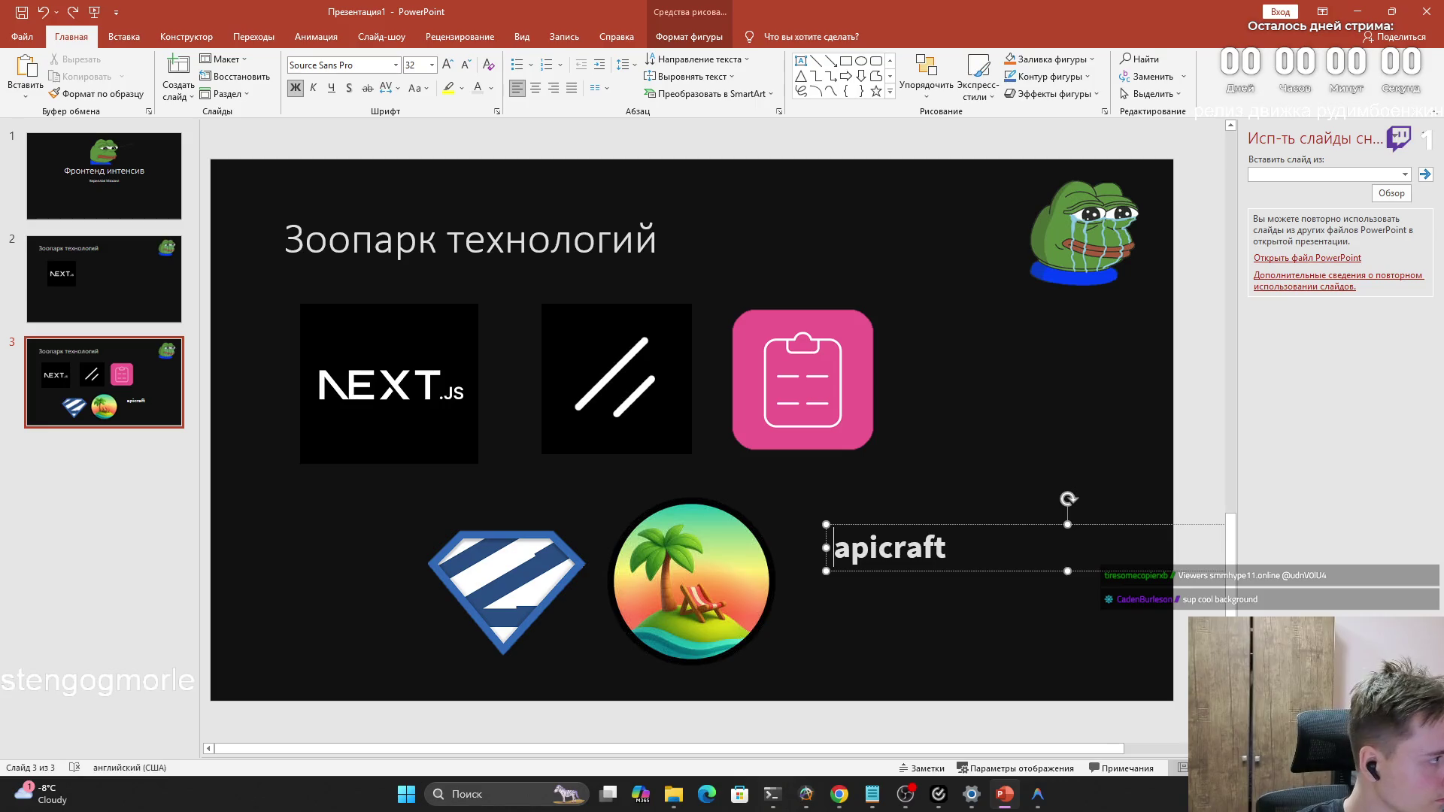
key(alt+Tab)
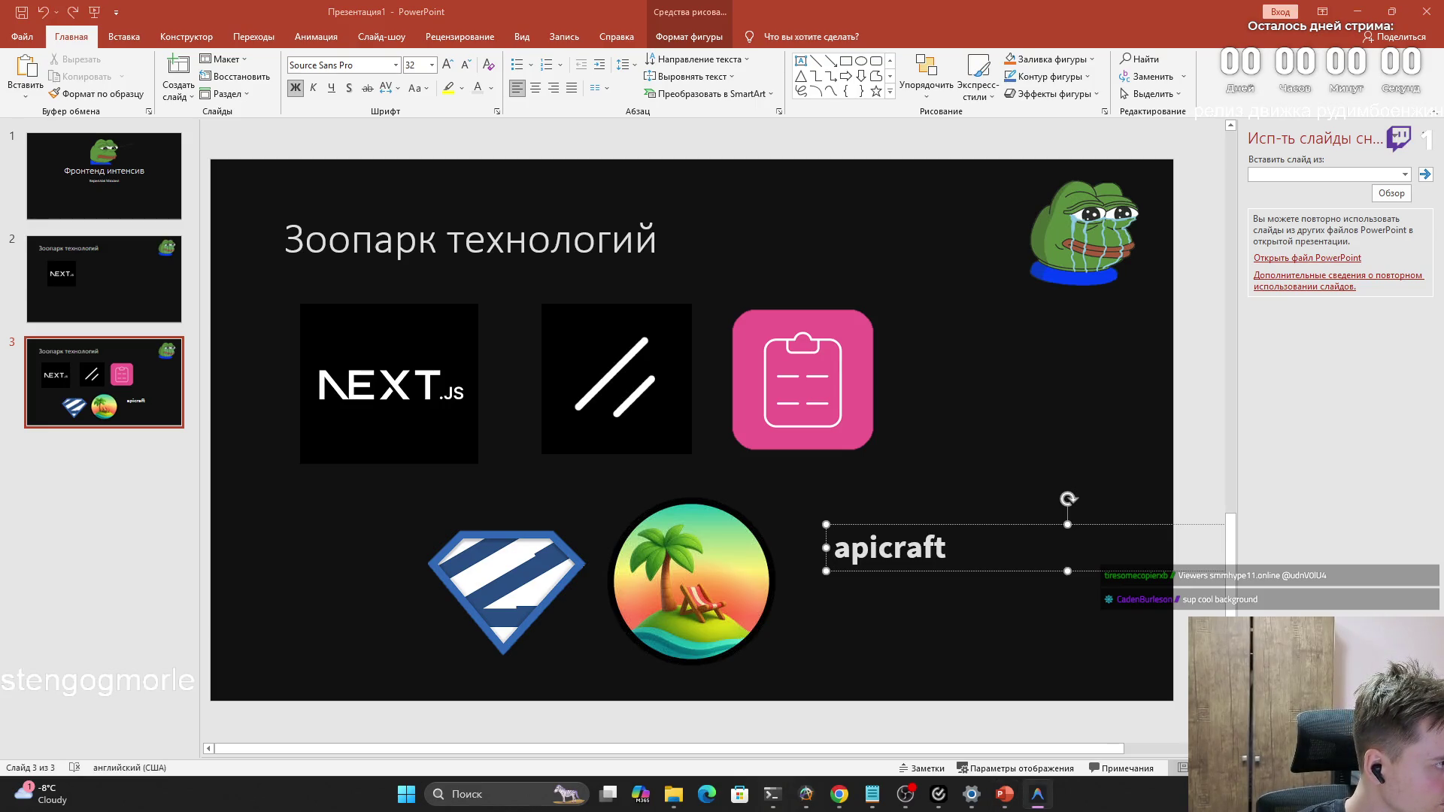
key(super+d)
key(super+d)
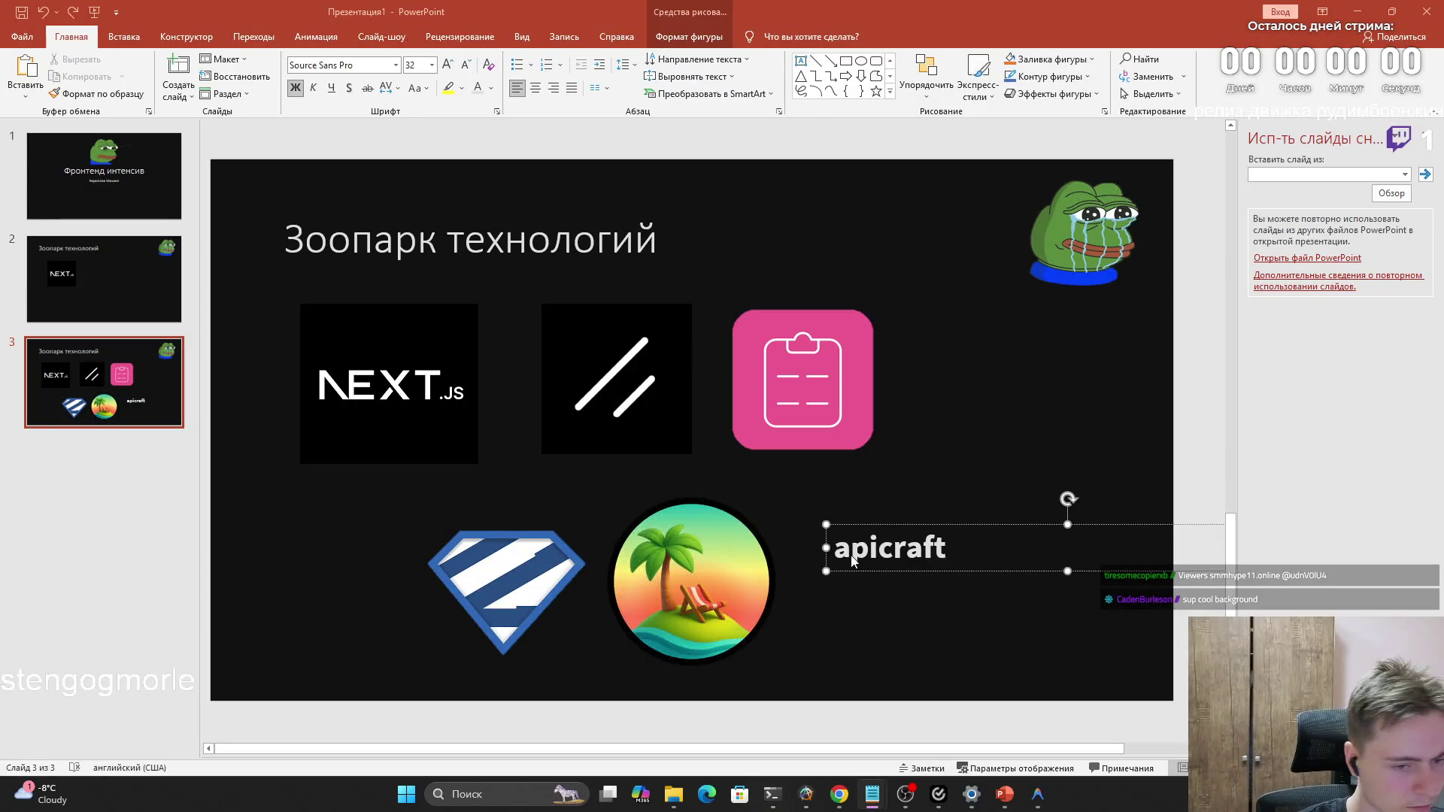
key(ctrl+a)
text(@siberiacancode/apicraft)
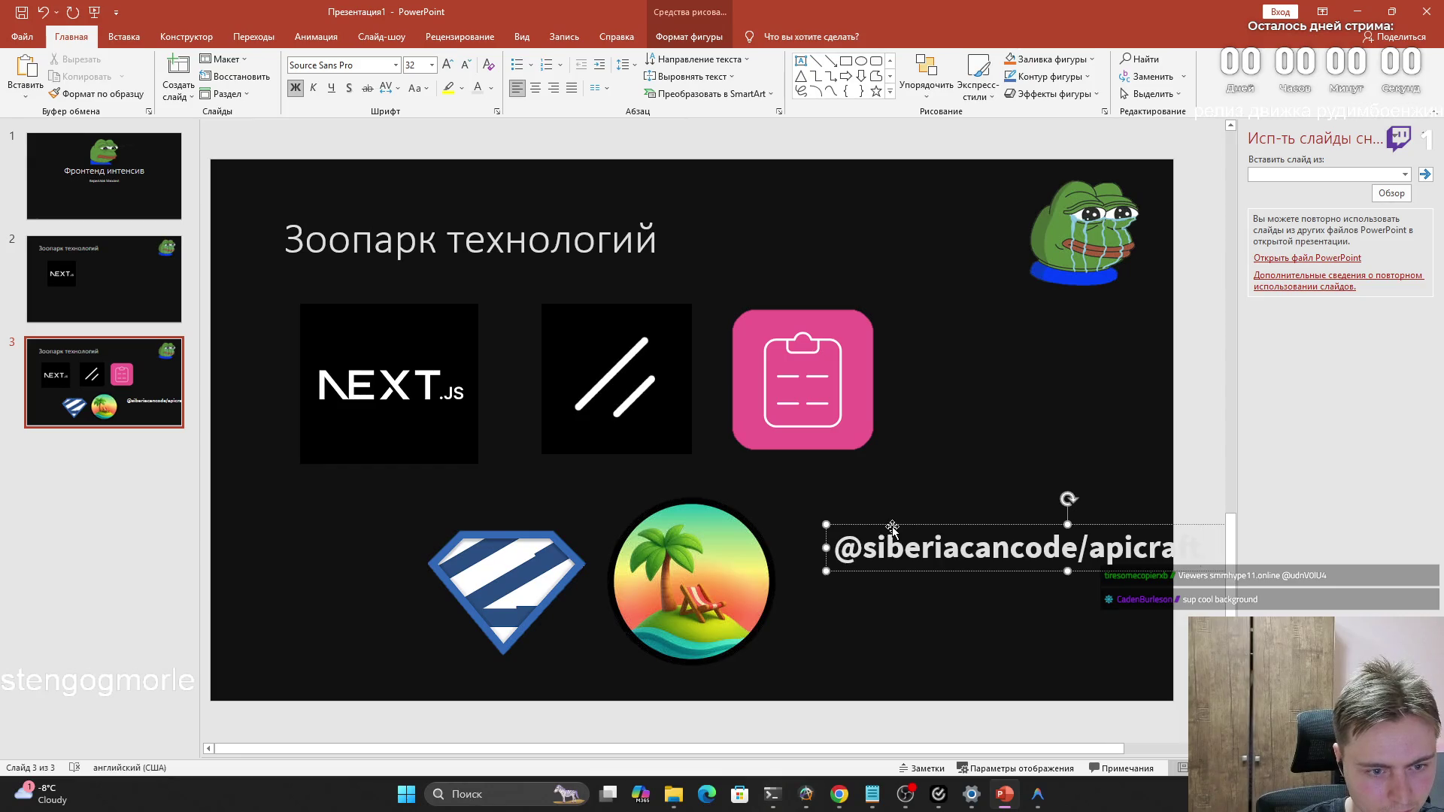
drag(892, 528, 841, 578)
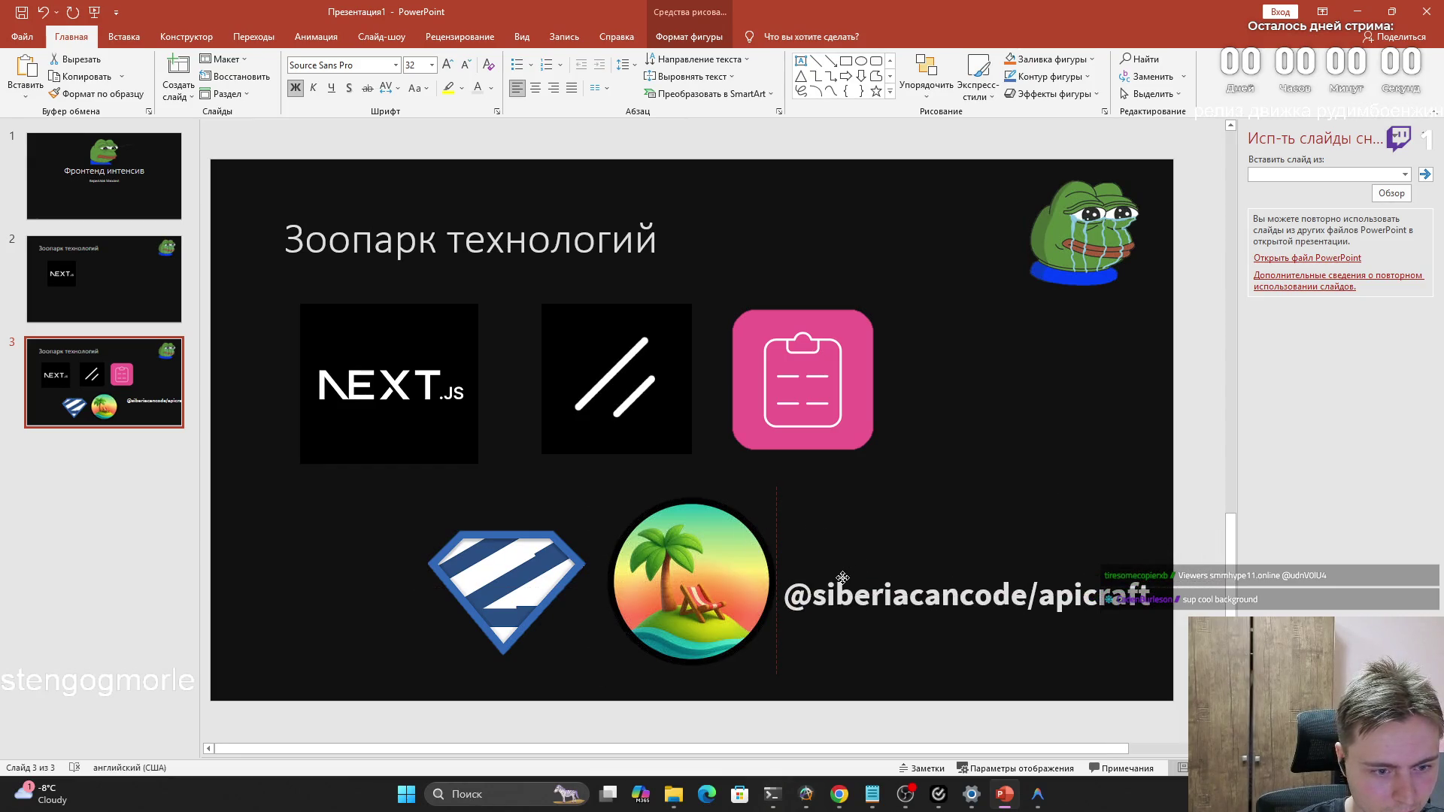
click(834, 515)
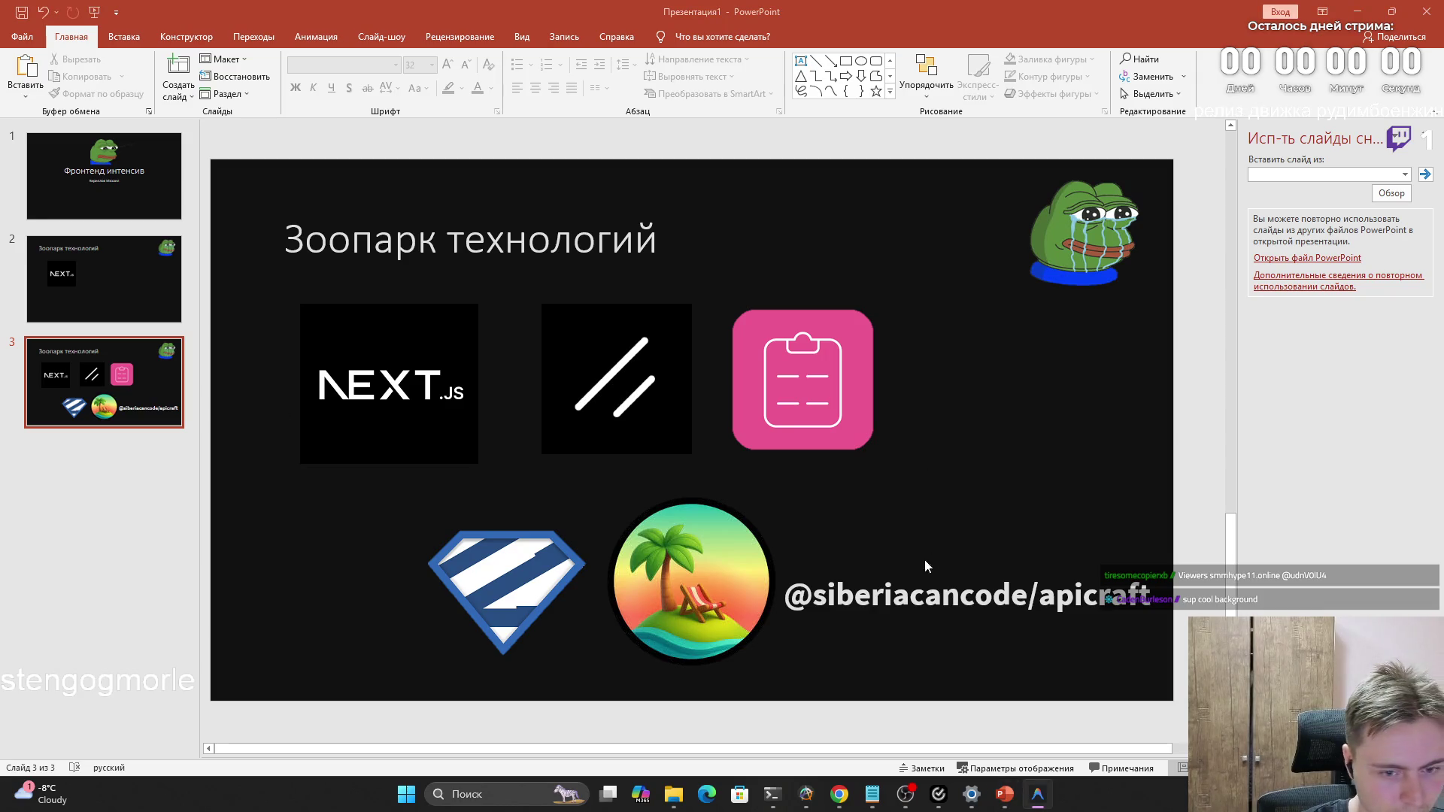
Inspect the apicraft caption's context menu, paste a fetches caption and undo it
click(958, 595)
right_click(911, 595)
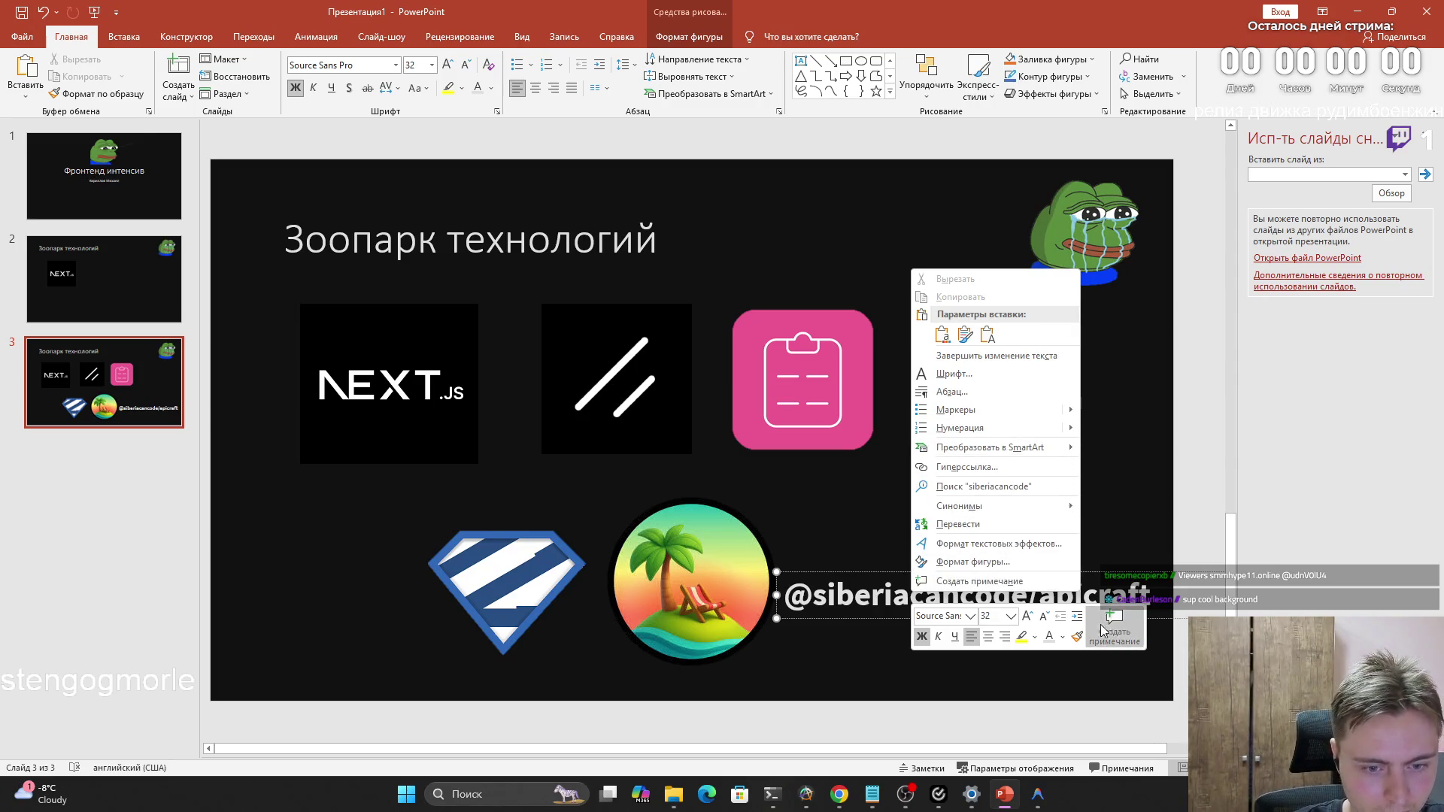
key(Escape)
text(@siberiacancode/fetches)
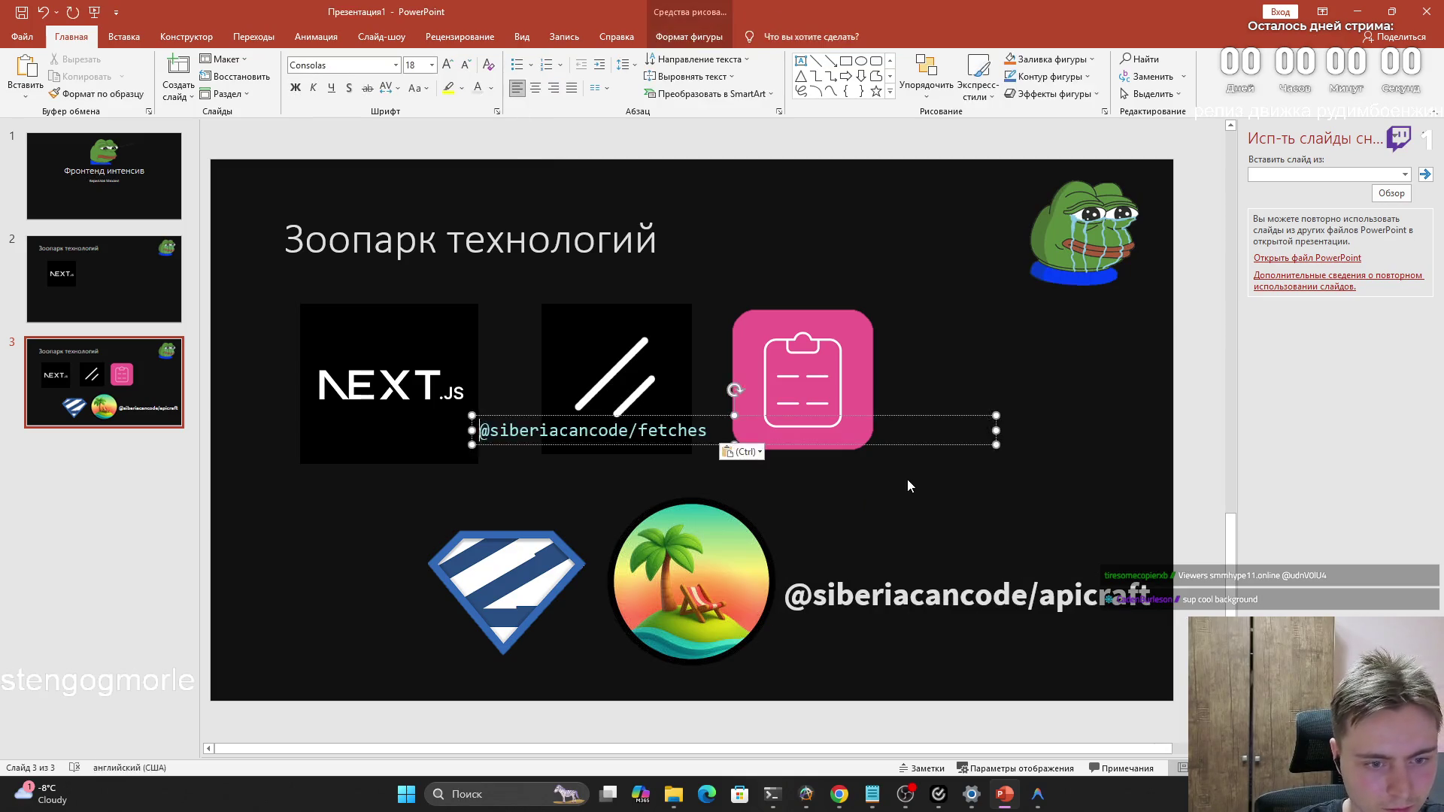
key(ctrl+z)
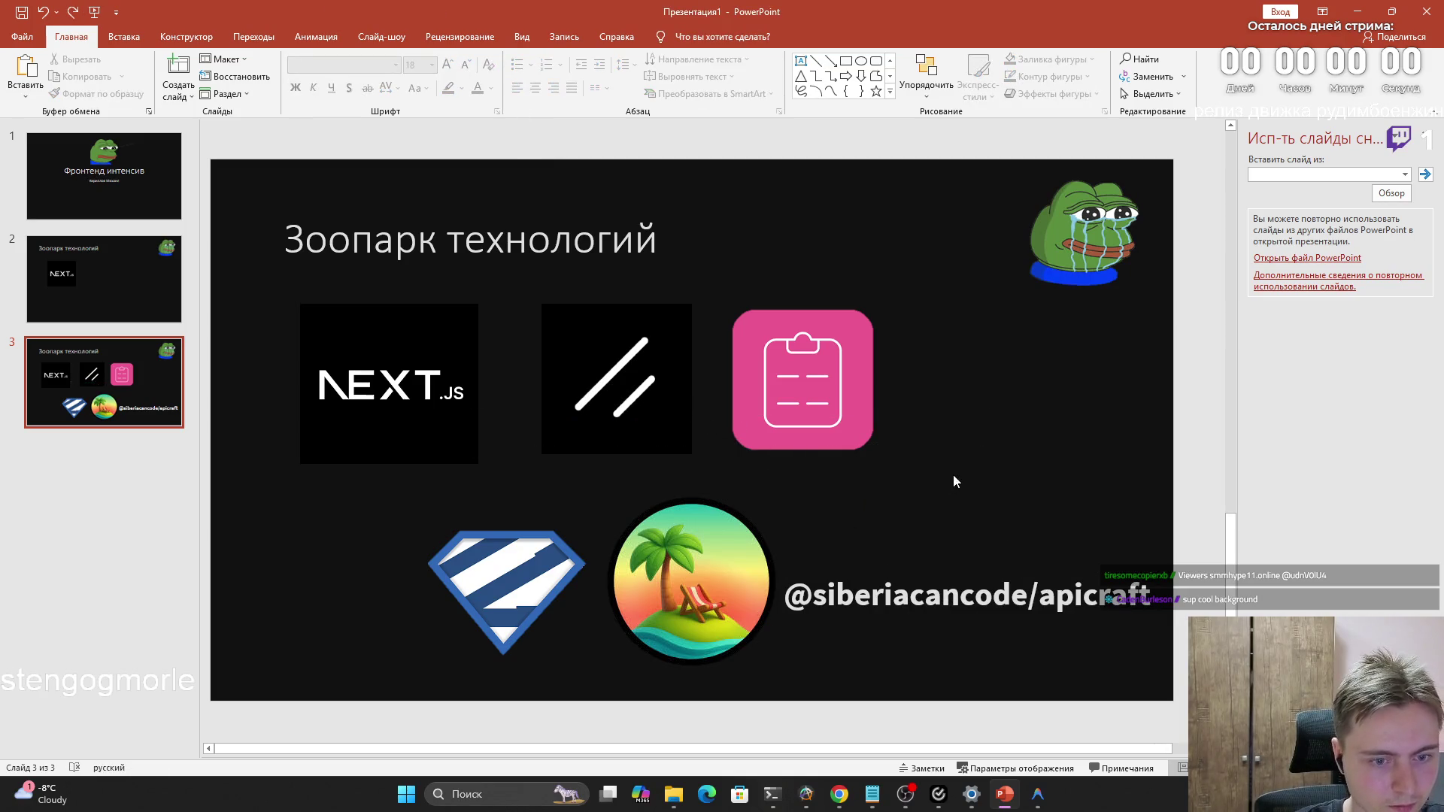
Insert a new text box right of the pink icon reading 'sad' after undoing a paste and switching input language
click(124, 36)
click(798, 73)
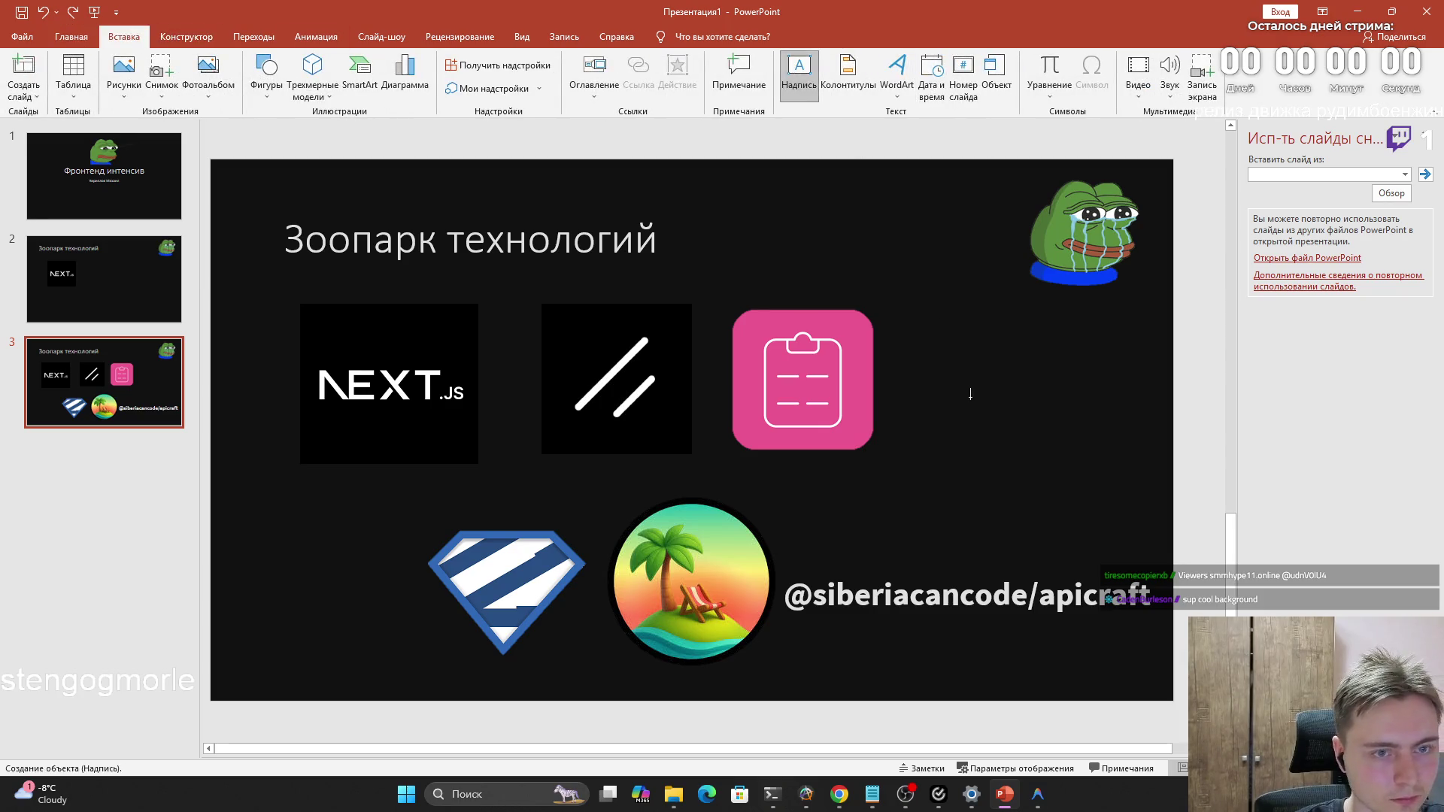
click(968, 394)
text(@siberiacancode/fetches)
key(ctrl+z)
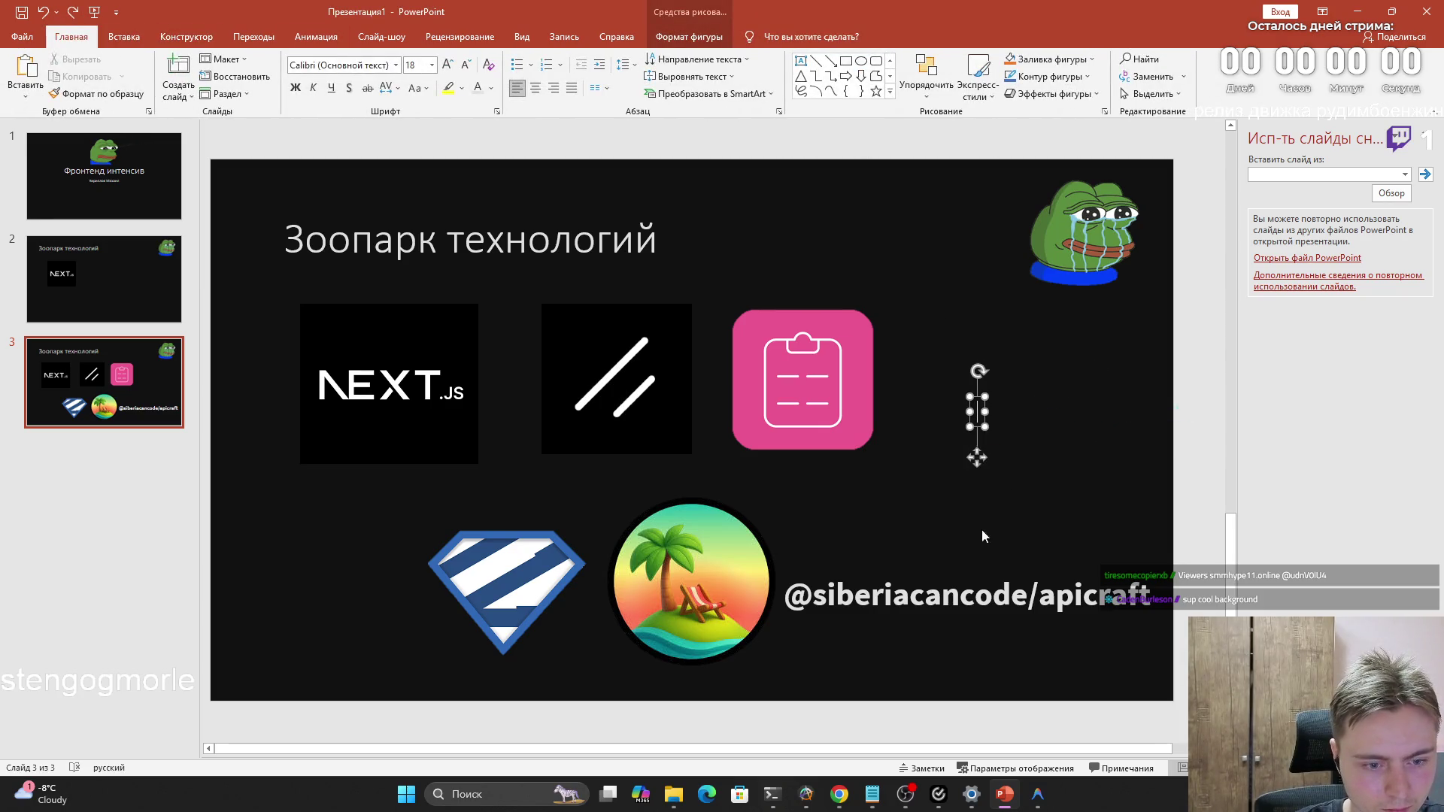
key(alt+shift)
text(sad)
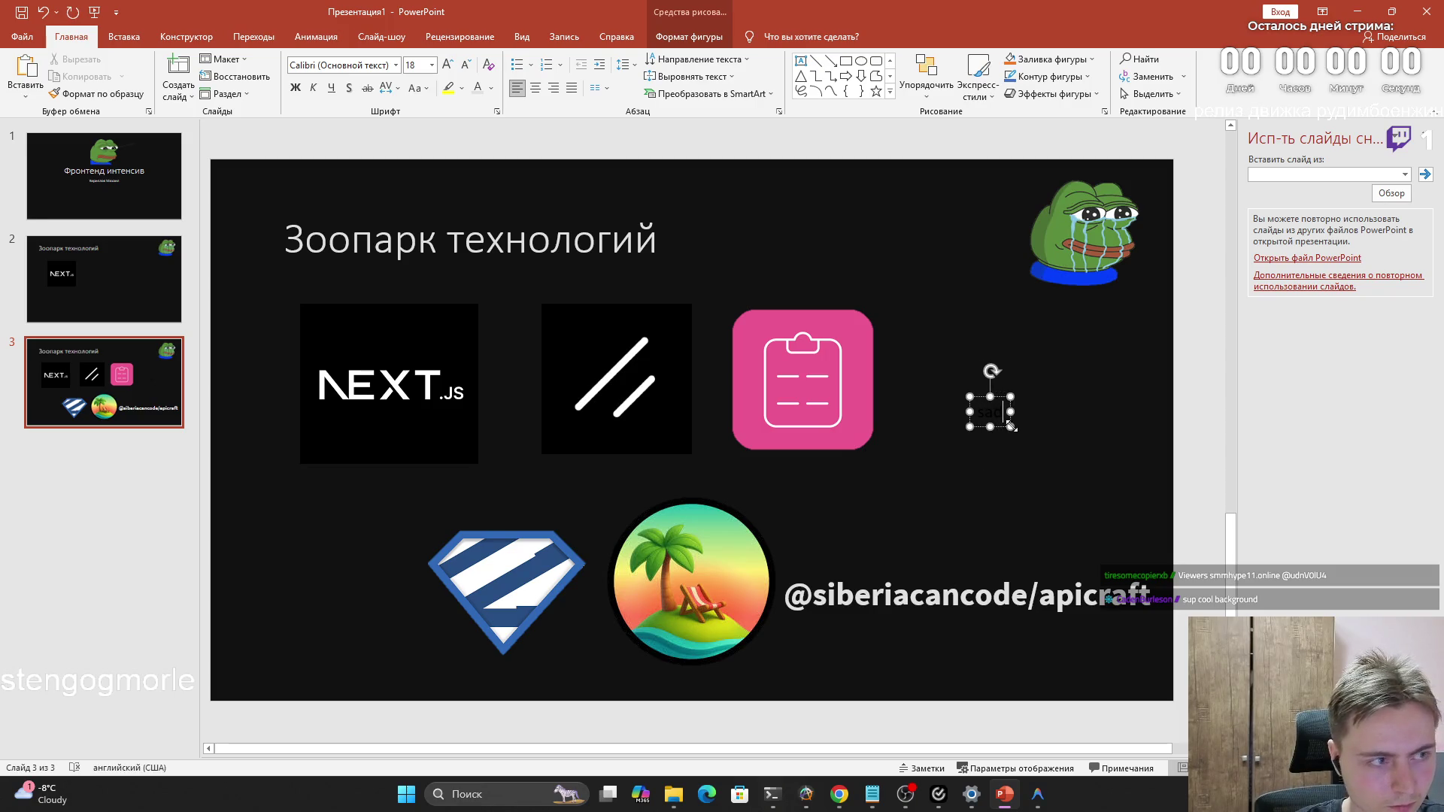
click(975, 598)
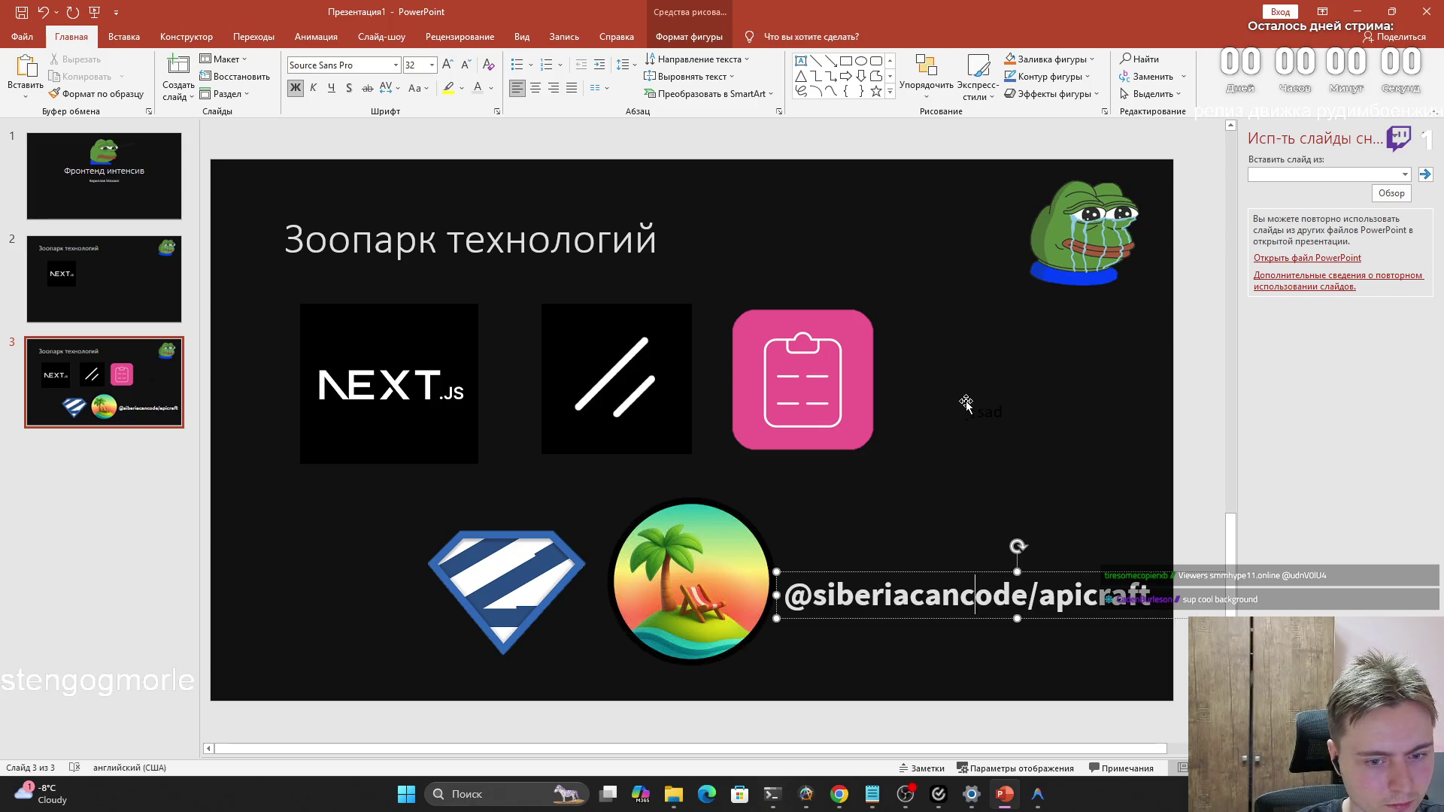
click(530, 242)
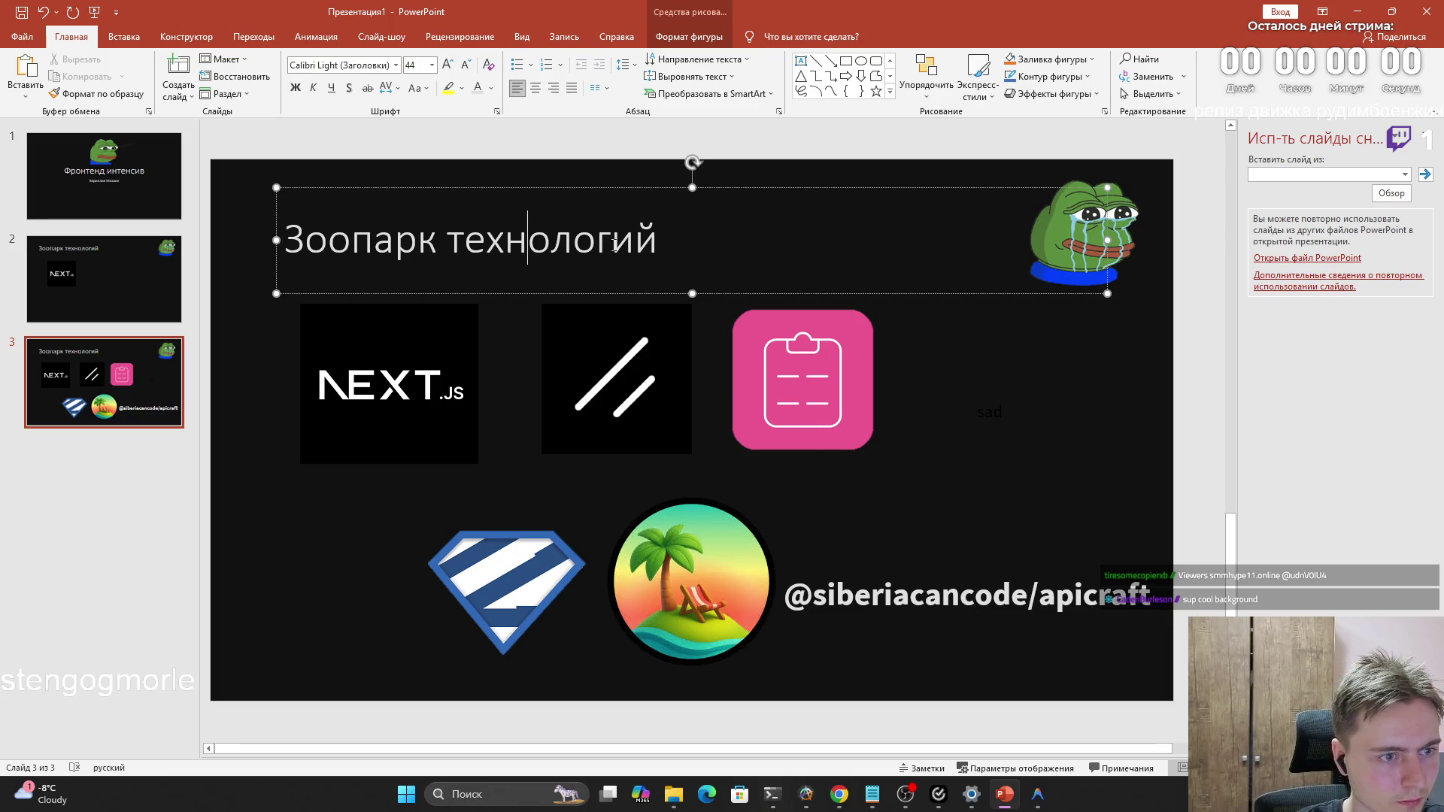
Set the Зоопарк технологий title in Source Sans Pro
key(ctrl+a)
click(397, 64)
text(s)
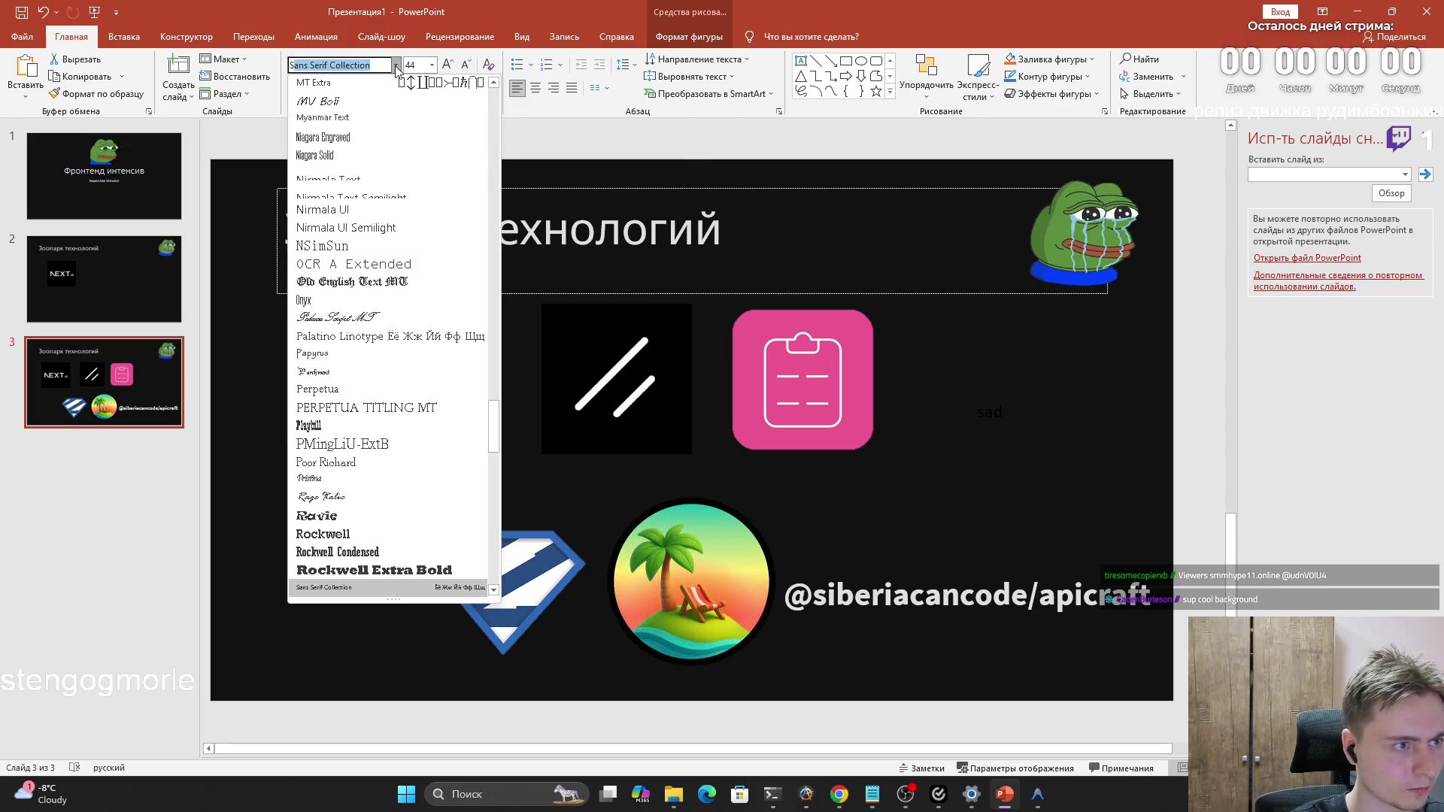
text(ource Sans Pro)
key(Return)
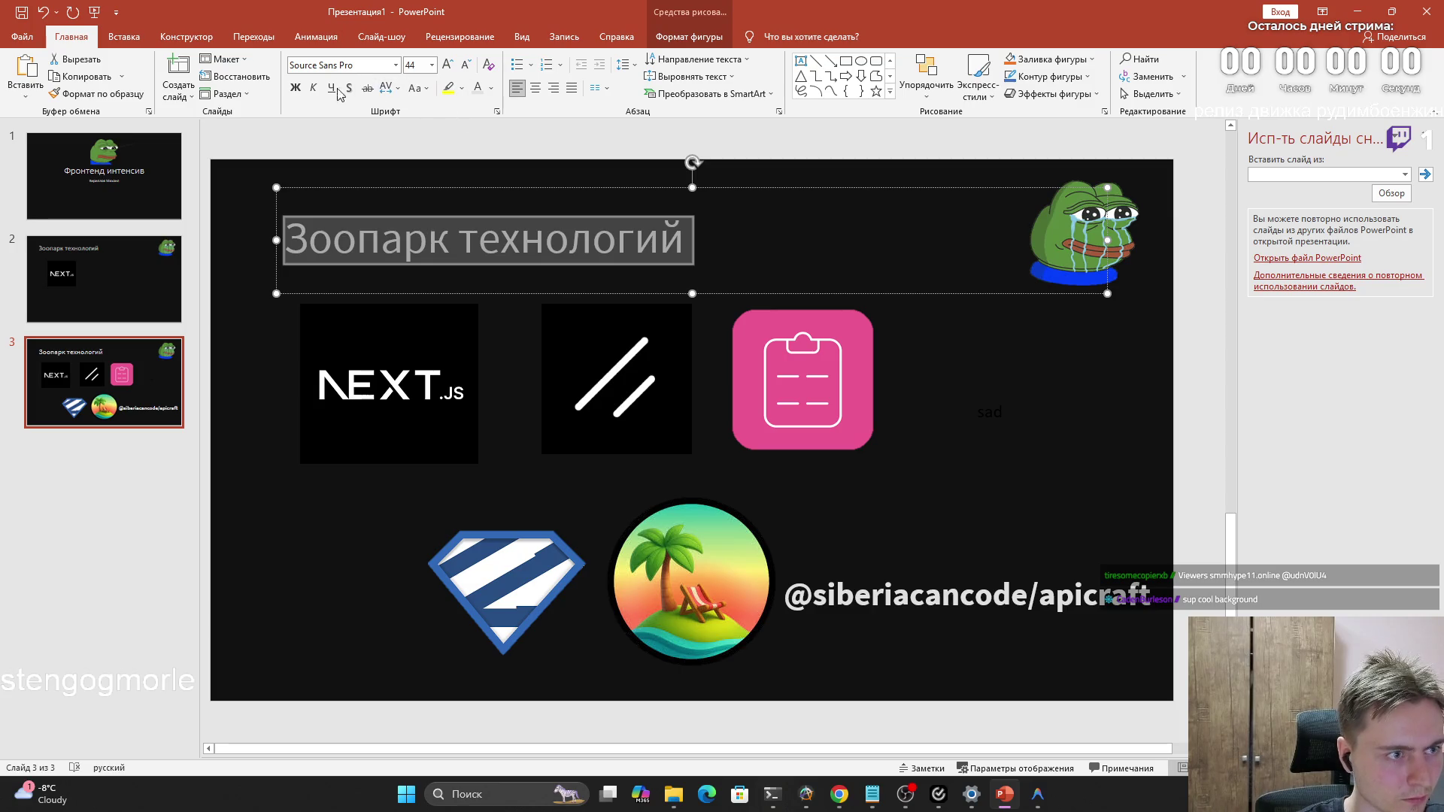
click(970, 604)
Make the whole title text bold
click(419, 264)
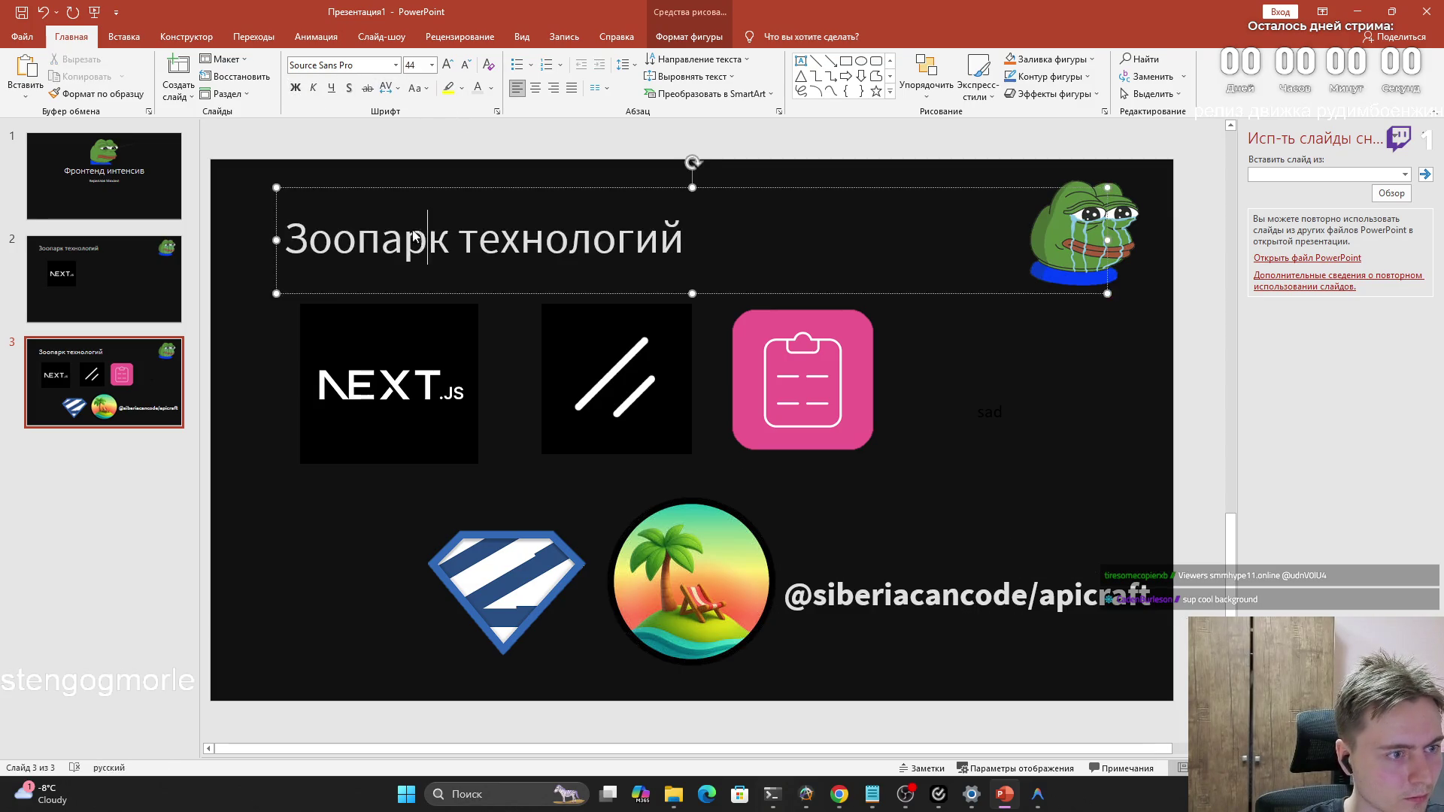
key(ctrl+a)
key(ctrl+b)
click(212, 265)
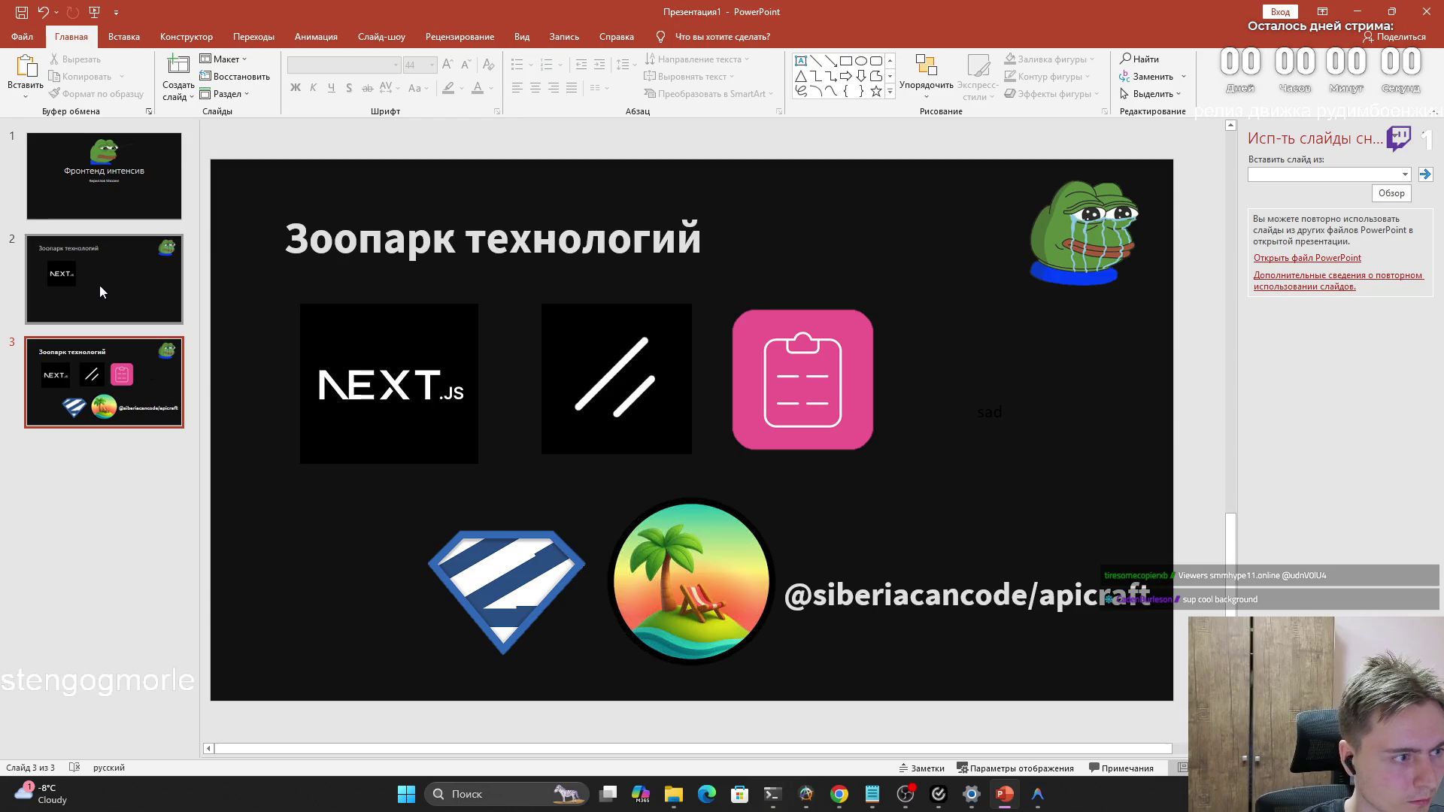
click(926, 598)
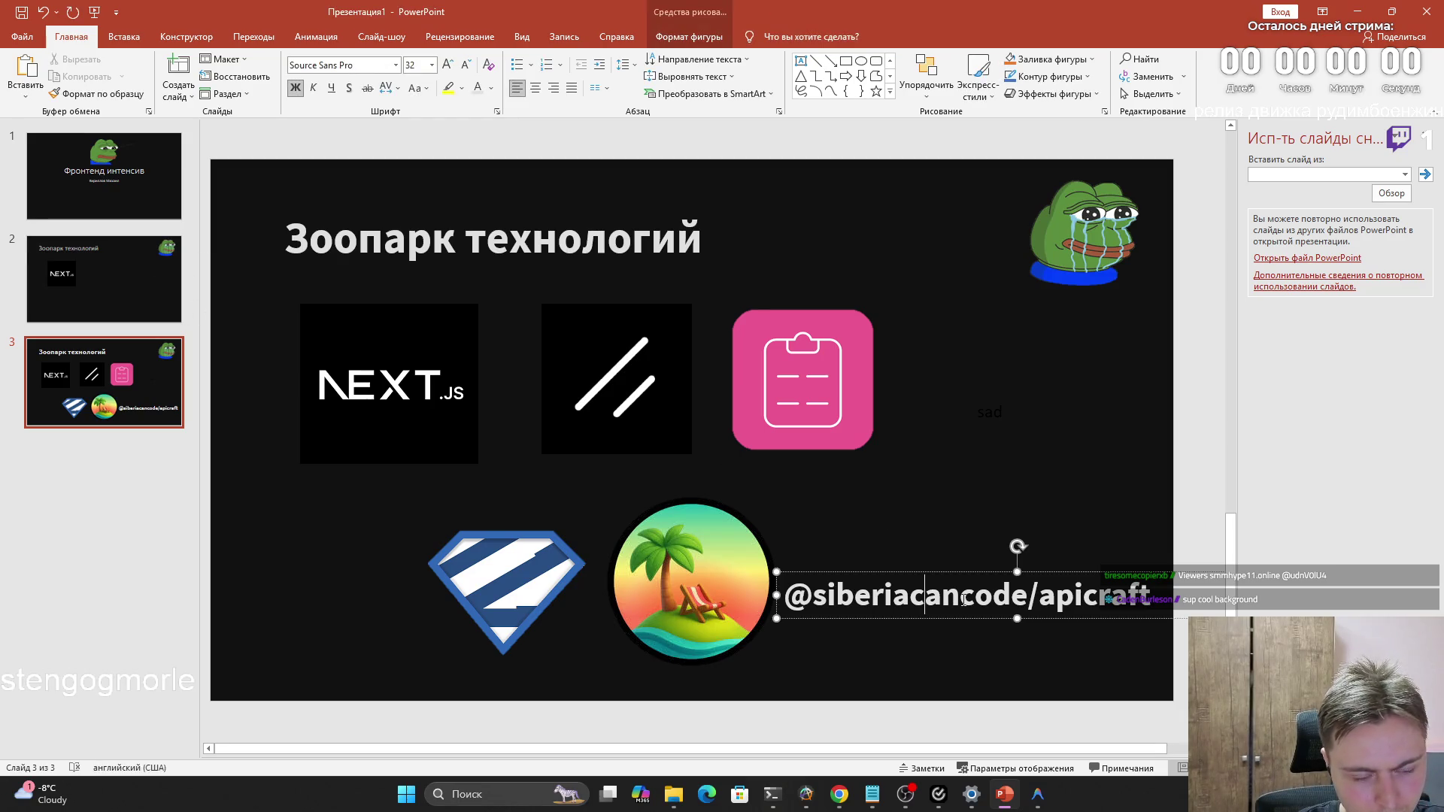
Duplicate the apicraft caption beside the pink icon and delete the 'sad' note
key(ctrl+a)
key(ctrl+c)
click(928, 520)
key(ctrl+v)
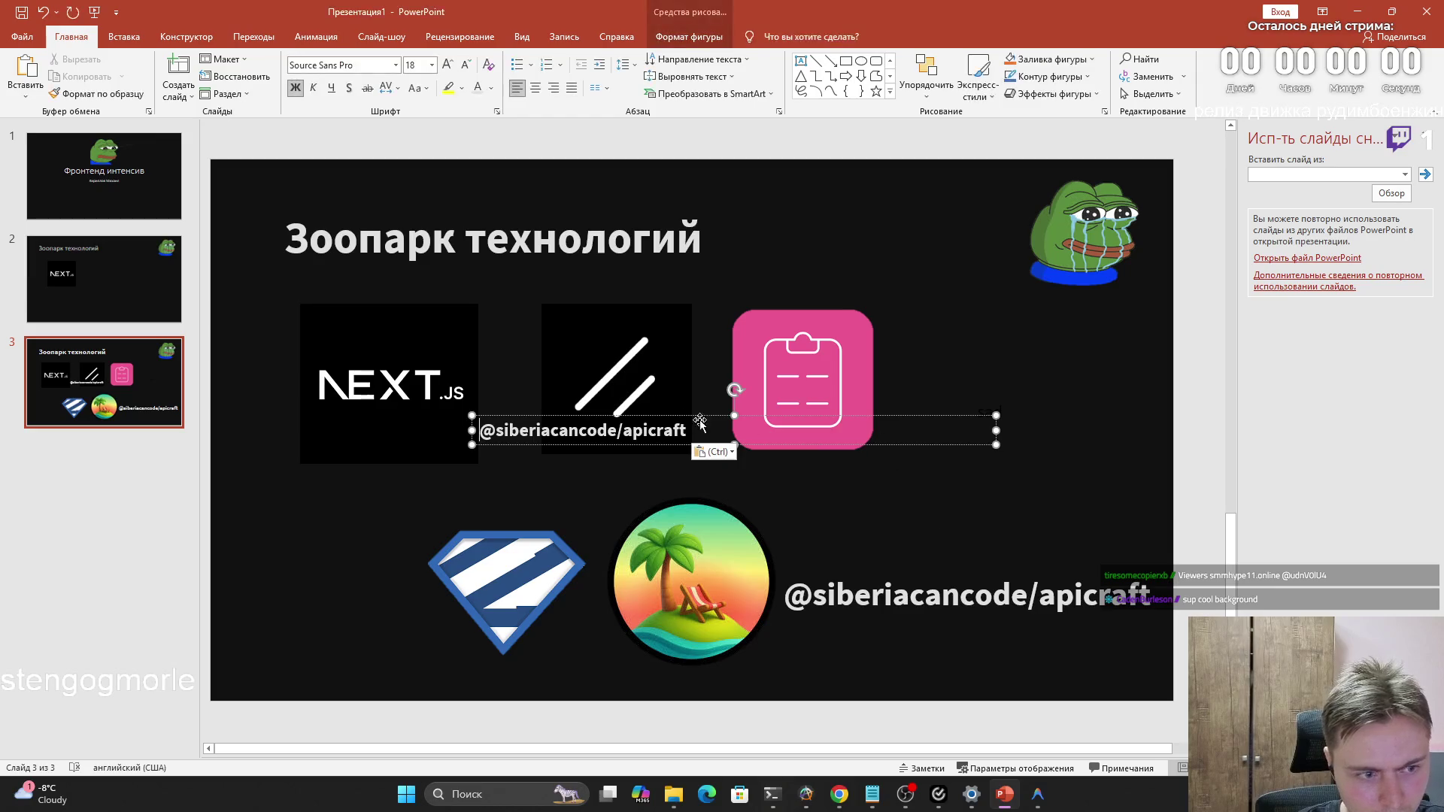
drag(665, 424, 1010, 415)
click(992, 413)
key(BackSpace)
key(BackSpace)
key(BackSpace)
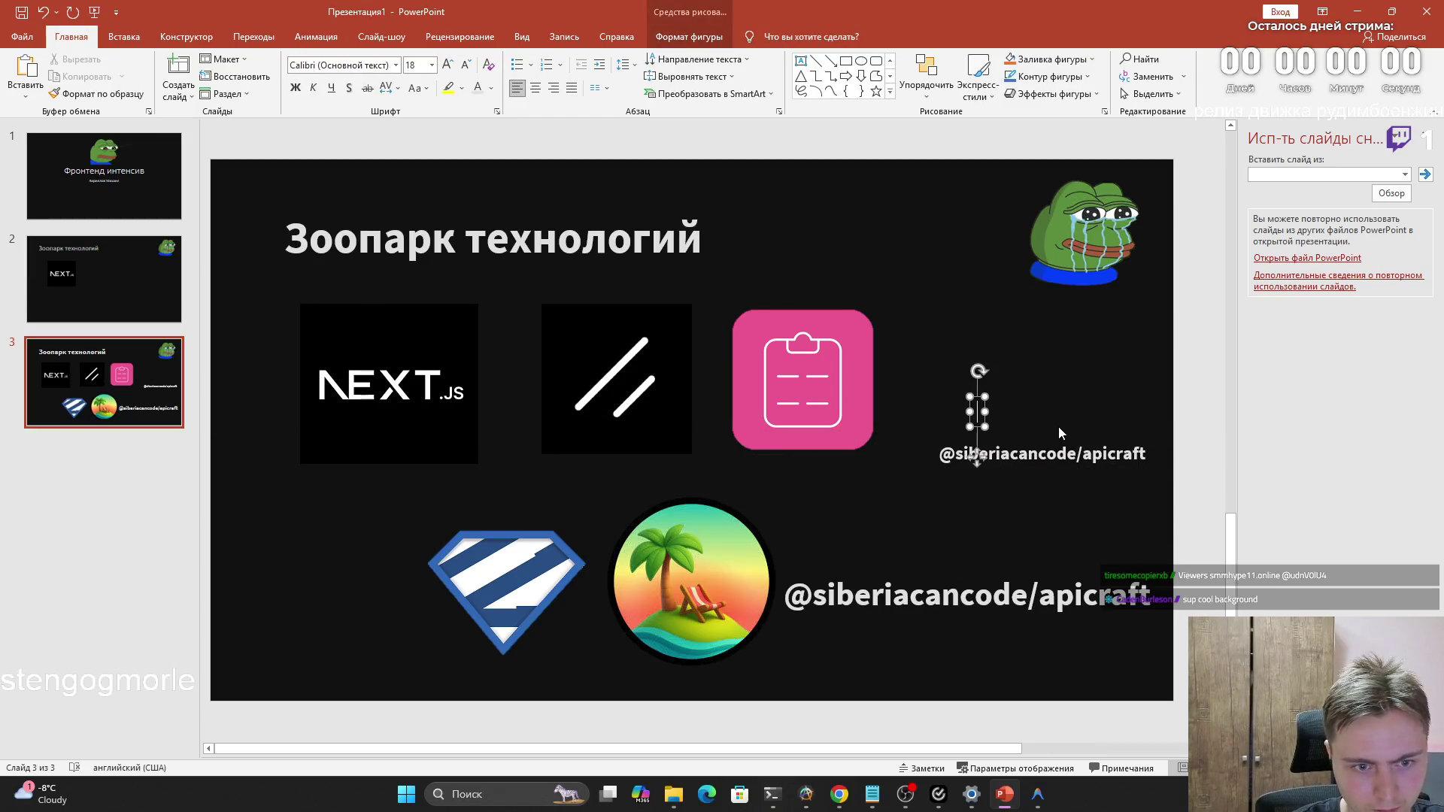
click(1070, 477)
Change the copy's last word to fetches, narrow its box and place it beside the pink icon
click(1033, 452)
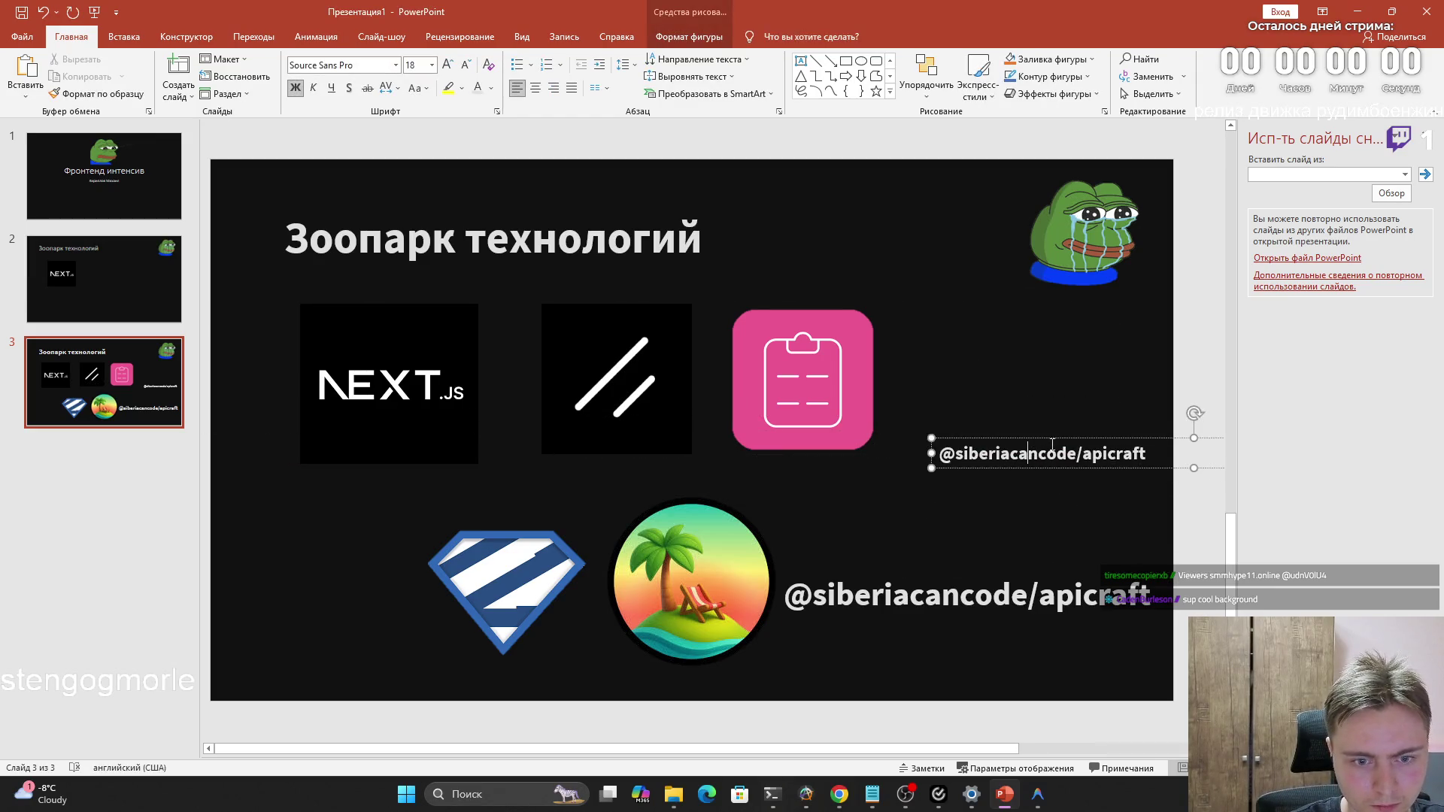
double_click(1109, 453)
text(fetches)
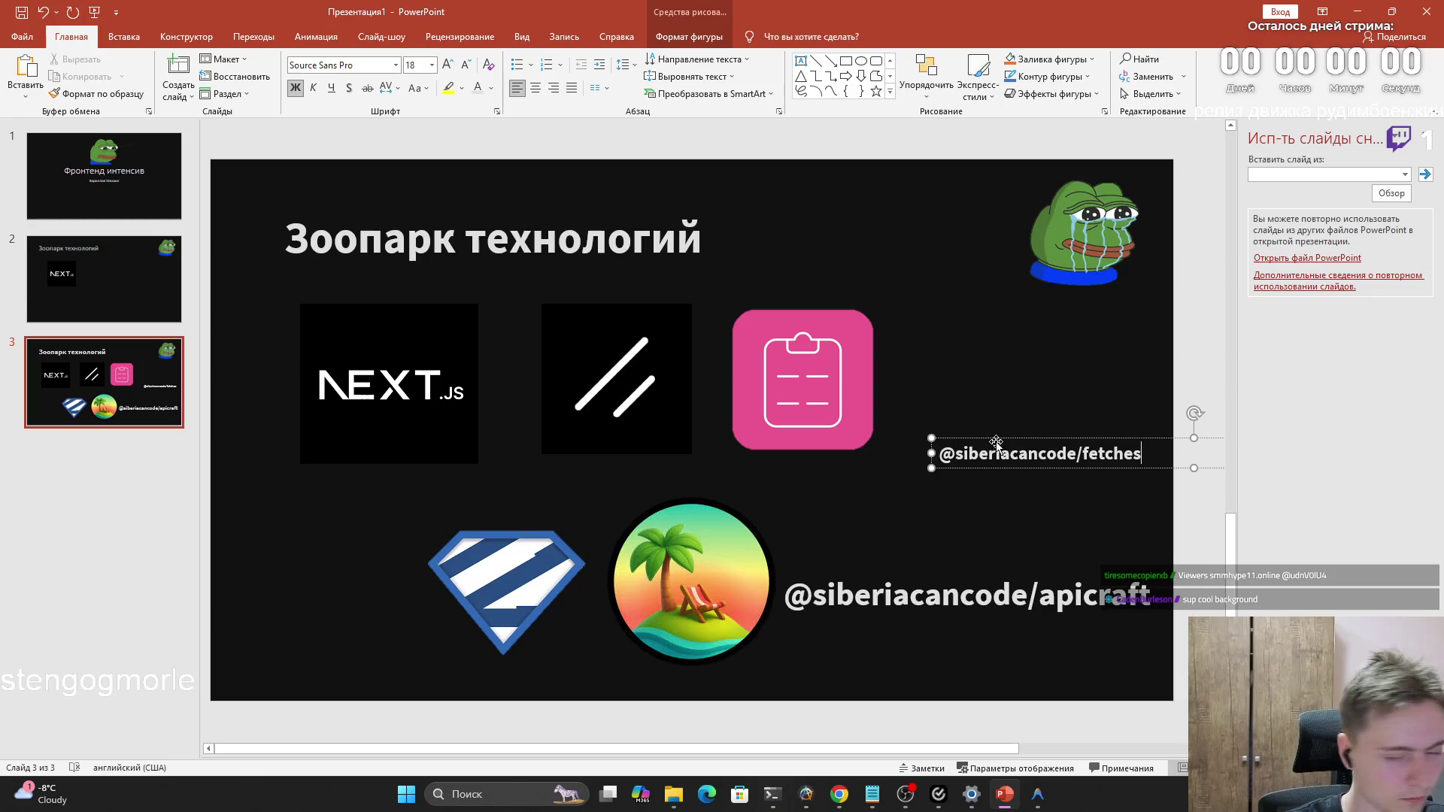
mouse_move(992, 444)
mouse_down()
mouse_move(948, 375)
mouse_move(755, 394)
mouse_up()
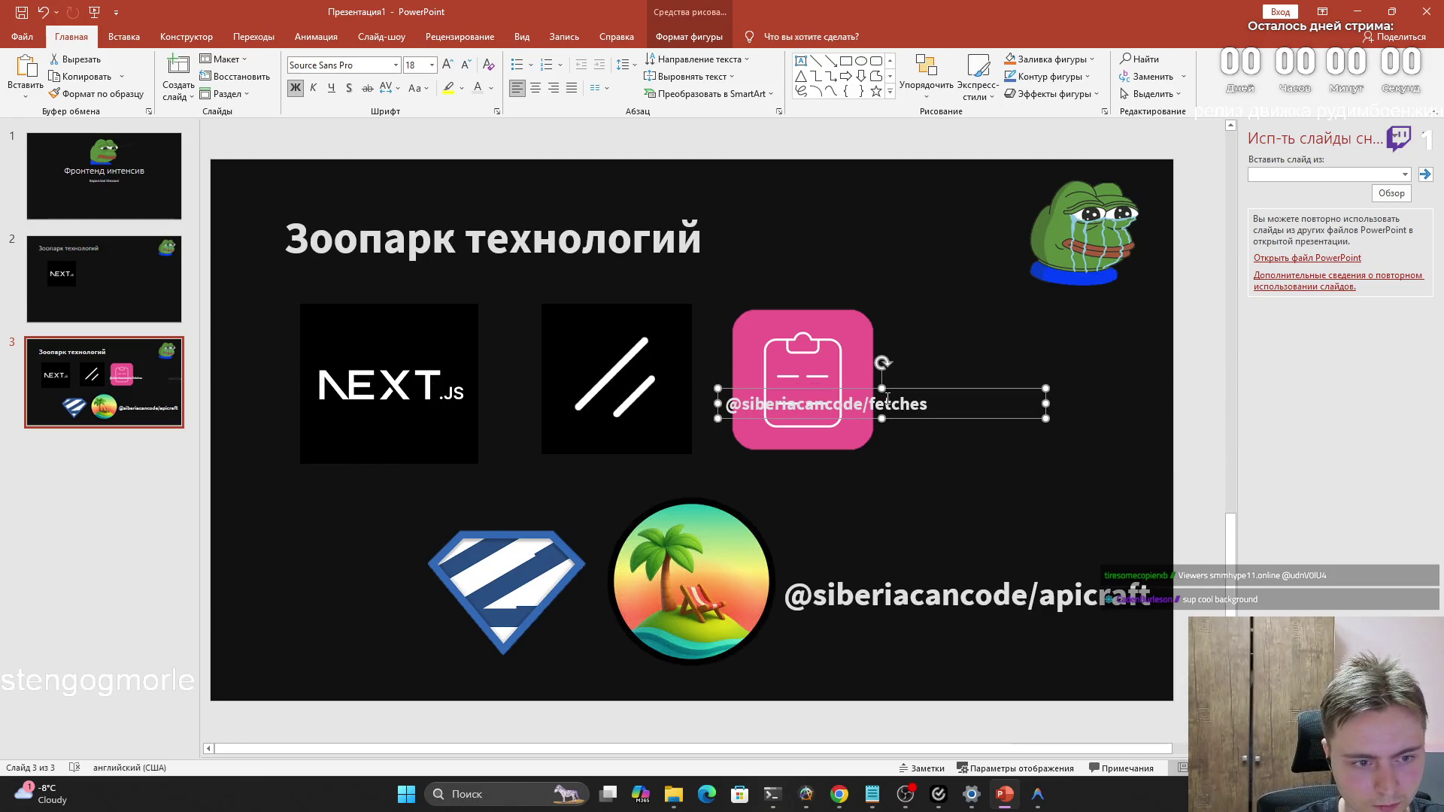
mouse_move(1046, 404)
mouse_down()
mouse_move(947, 403)
mouse_move(1116, 383)
mouse_up()
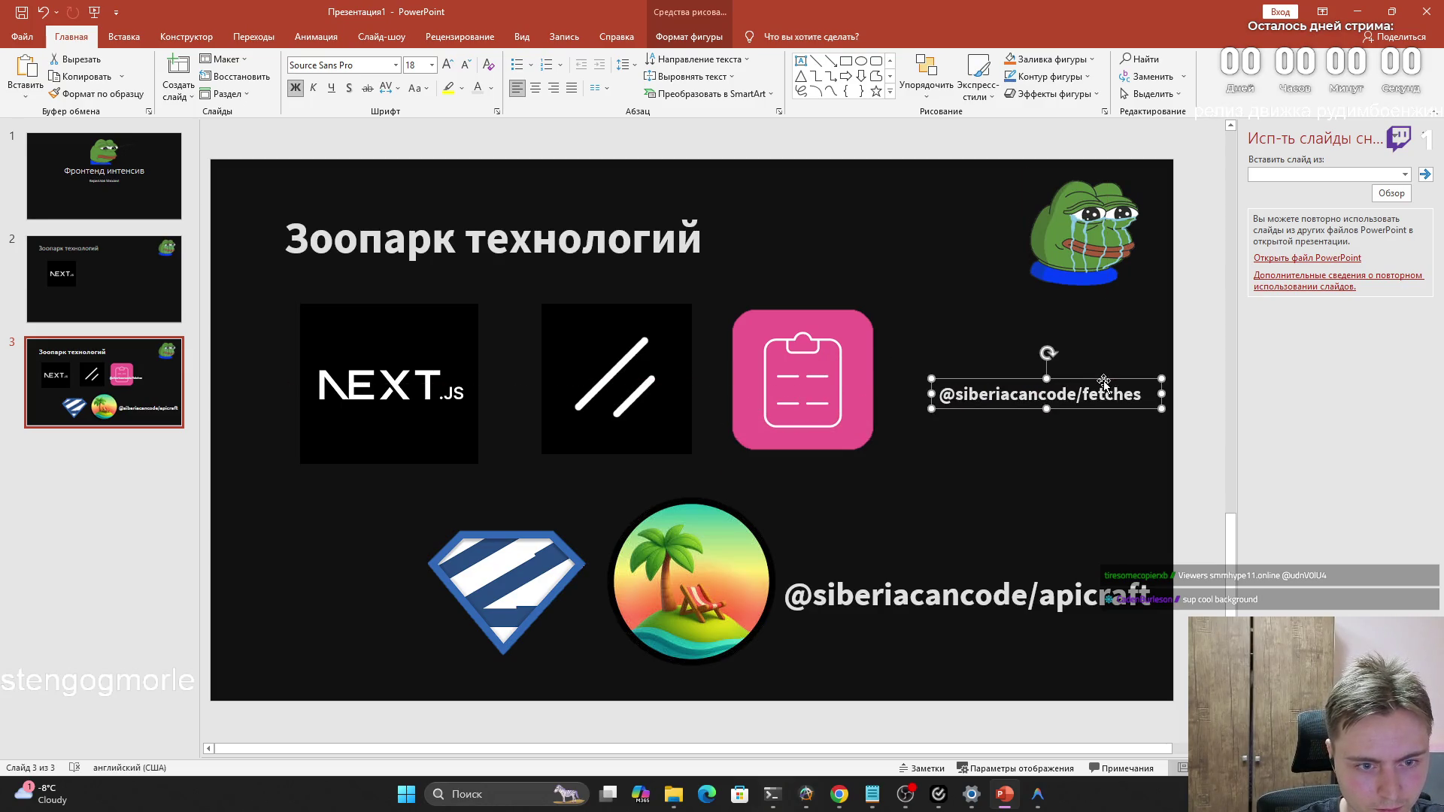
drag(934, 381, 889, 355)
click(919, 368)
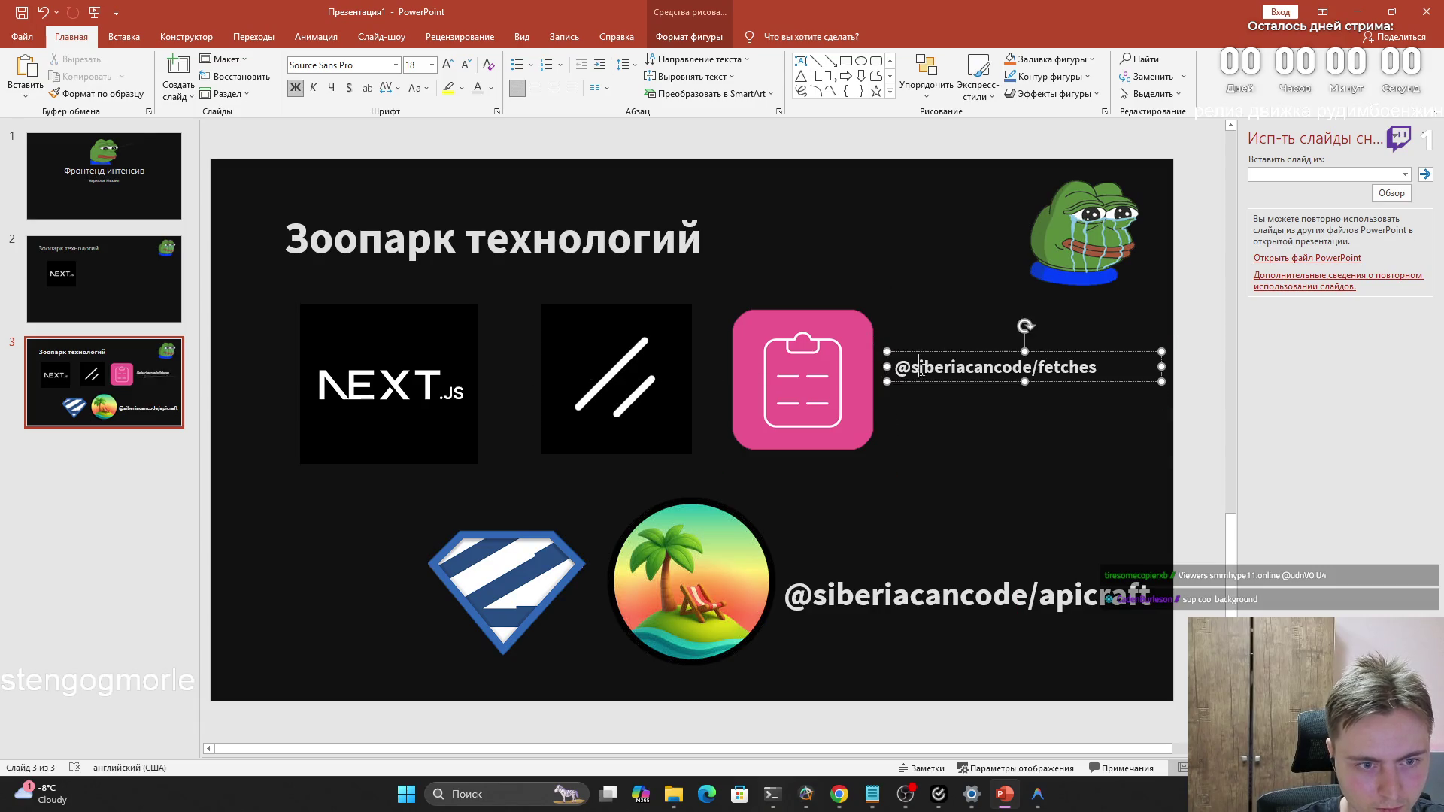
Set the fetches caption to 32 pt and move it below the pink icon
click(431, 64)
click(414, 252)
click(876, 589)
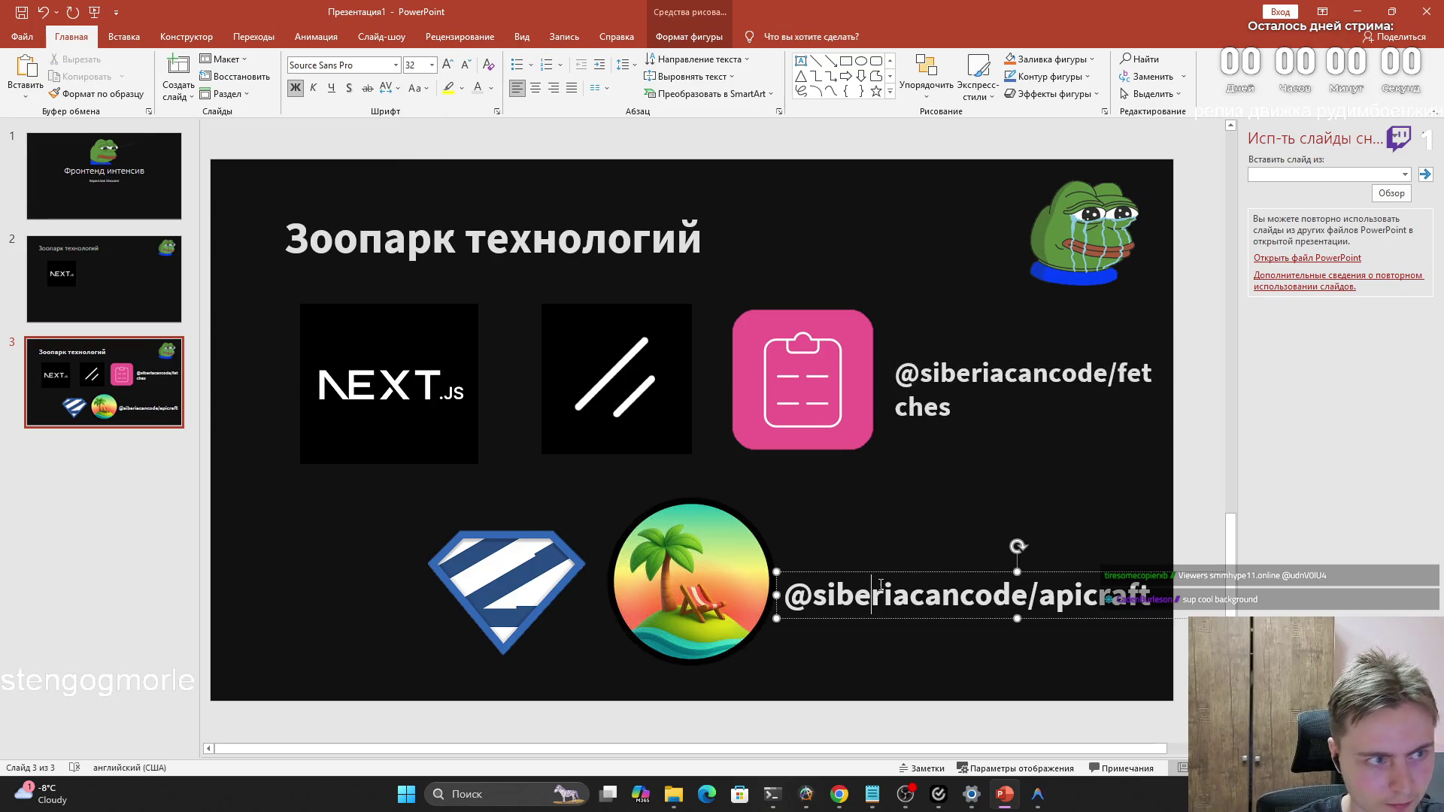
triple_click(942, 406)
click(431, 63)
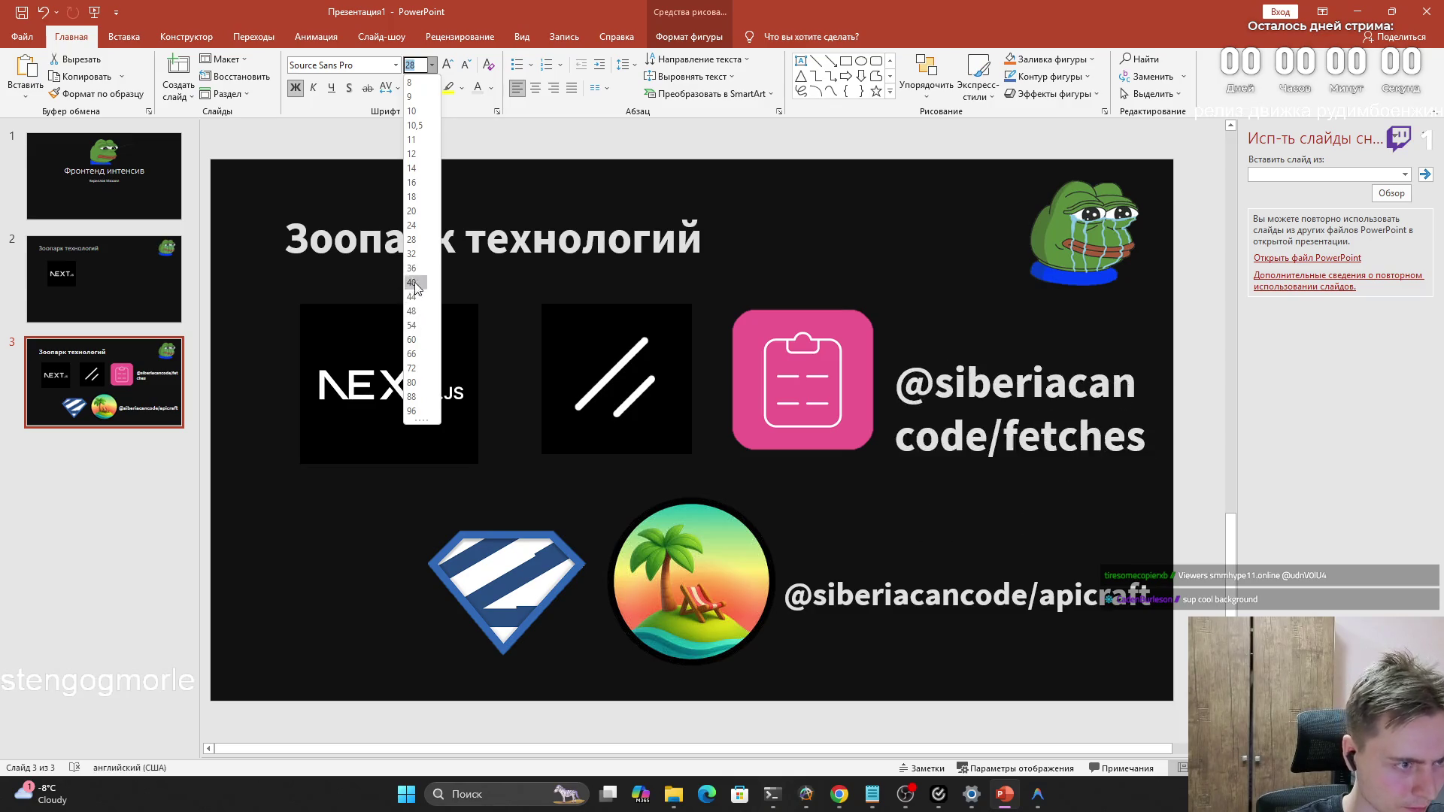
click(415, 258)
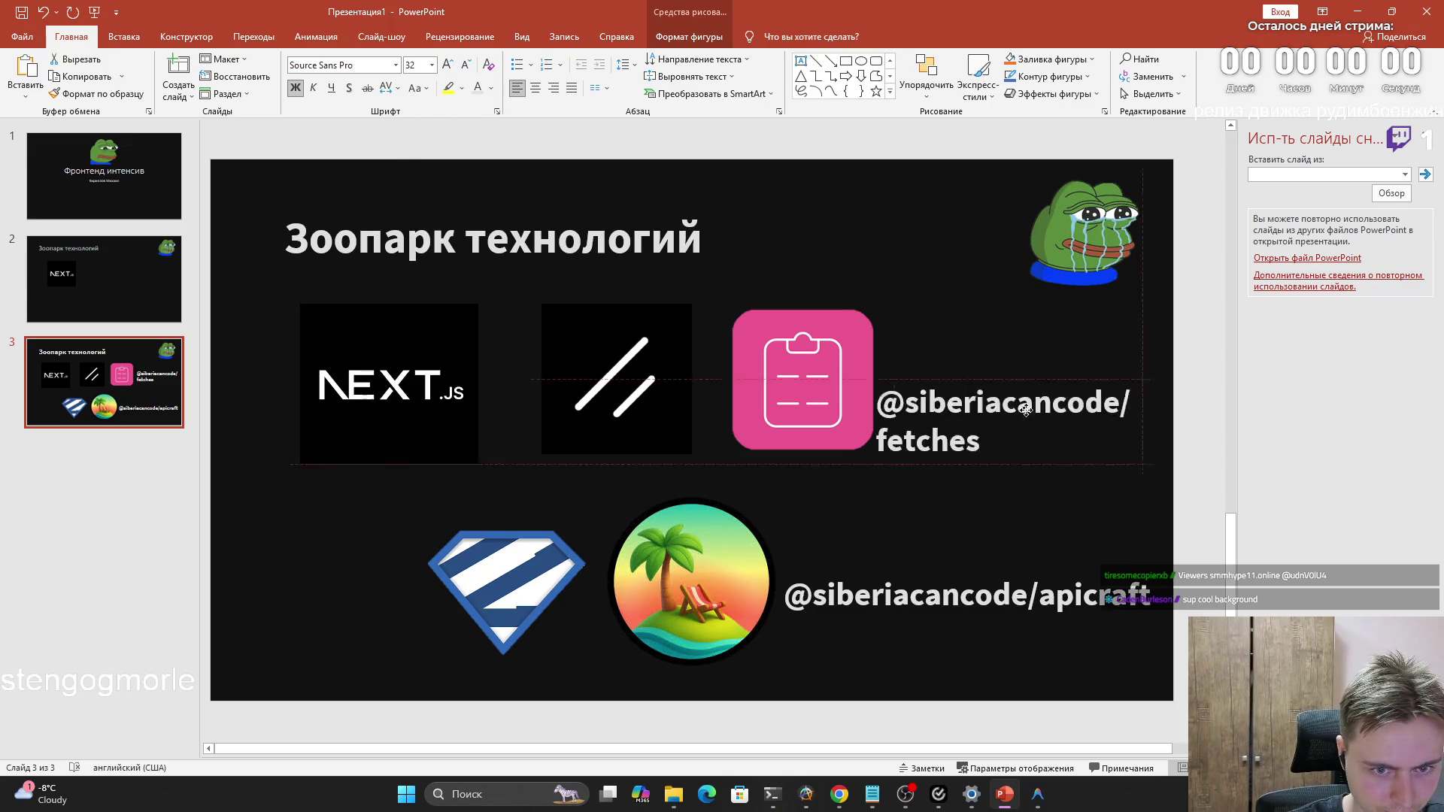
mouse_move(1126, 376)
mouse_down()
mouse_move(992, 492)
mouse_move(1162, 496)
mouse_move(1130, 498)
mouse_up()
click(1123, 531)
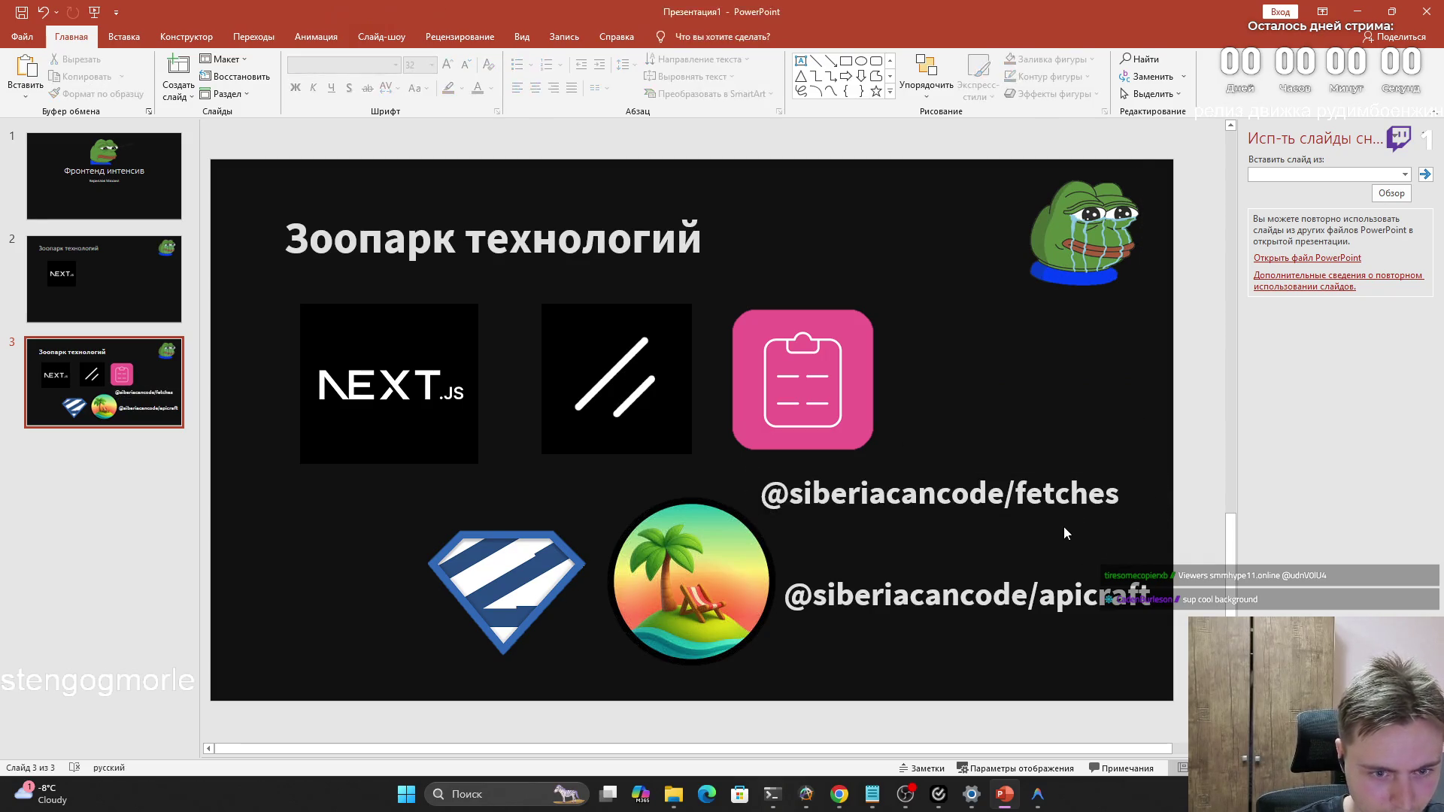
click(1020, 492)
drag(1015, 493, 1119, 493)
key(ctrl+x)
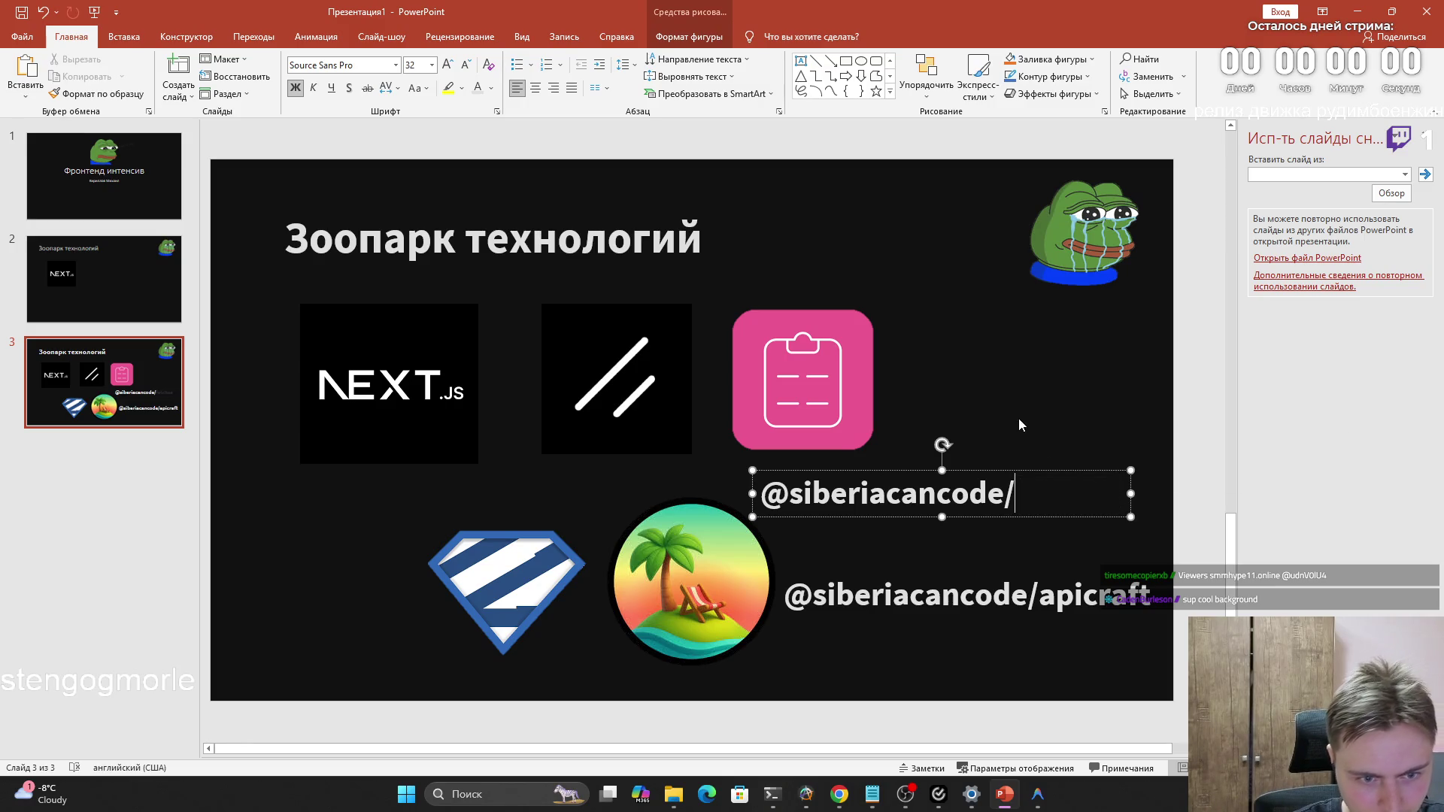
click(1015, 415)
key(ctrl+v)
mouse_move(996, 430)
mouse_down()
mouse_move(549, 433)
mouse_move(992, 377)
mouse_up()
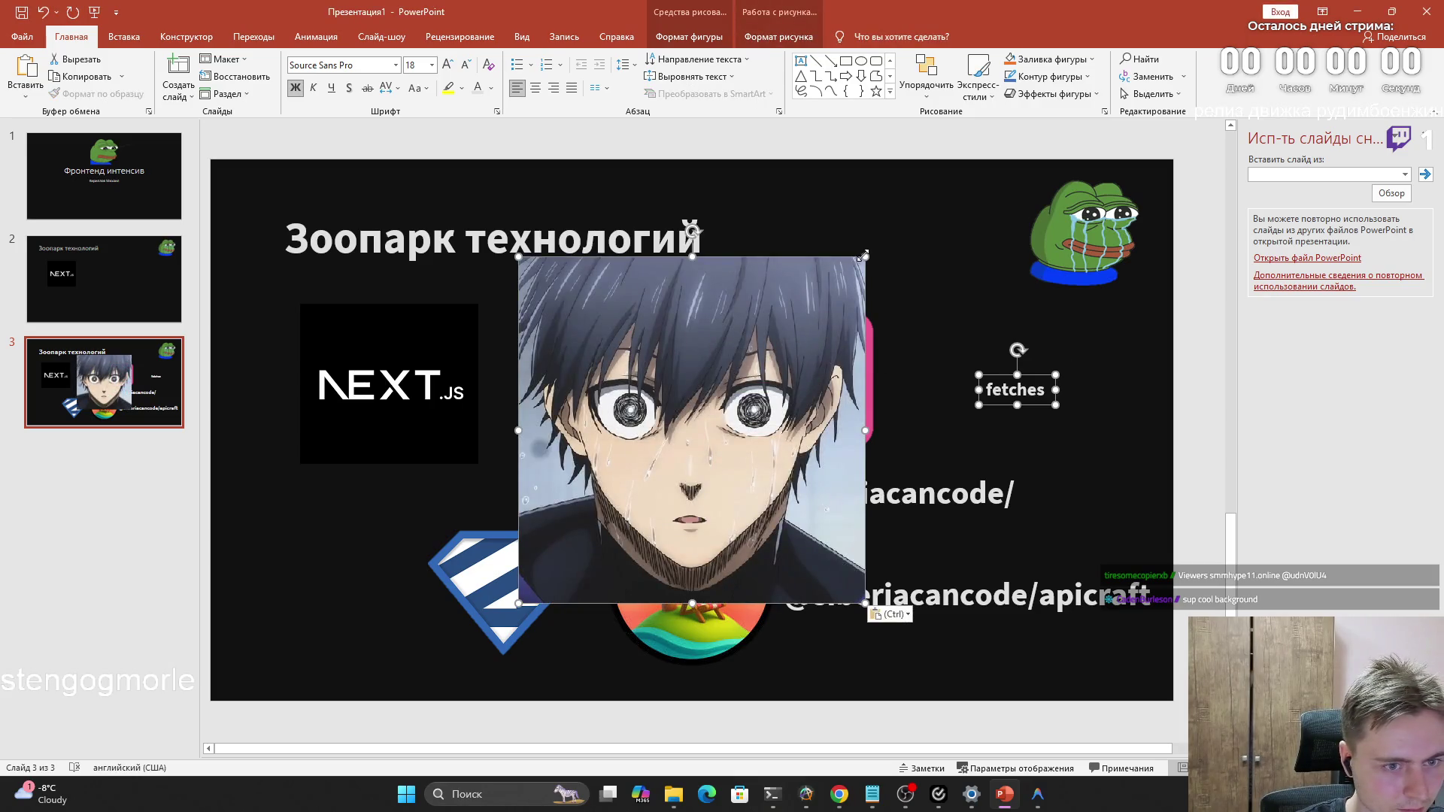
Shrink the pasted anime picture and give it an oval picture style from the mini toolbar
mouse_move(863, 256)
mouse_down()
mouse_move(836, 304)
mouse_move(865, 257)
mouse_move(728, 393)
mouse_up()
click(925, 300)
click(796, 358)
right_click(645, 457)
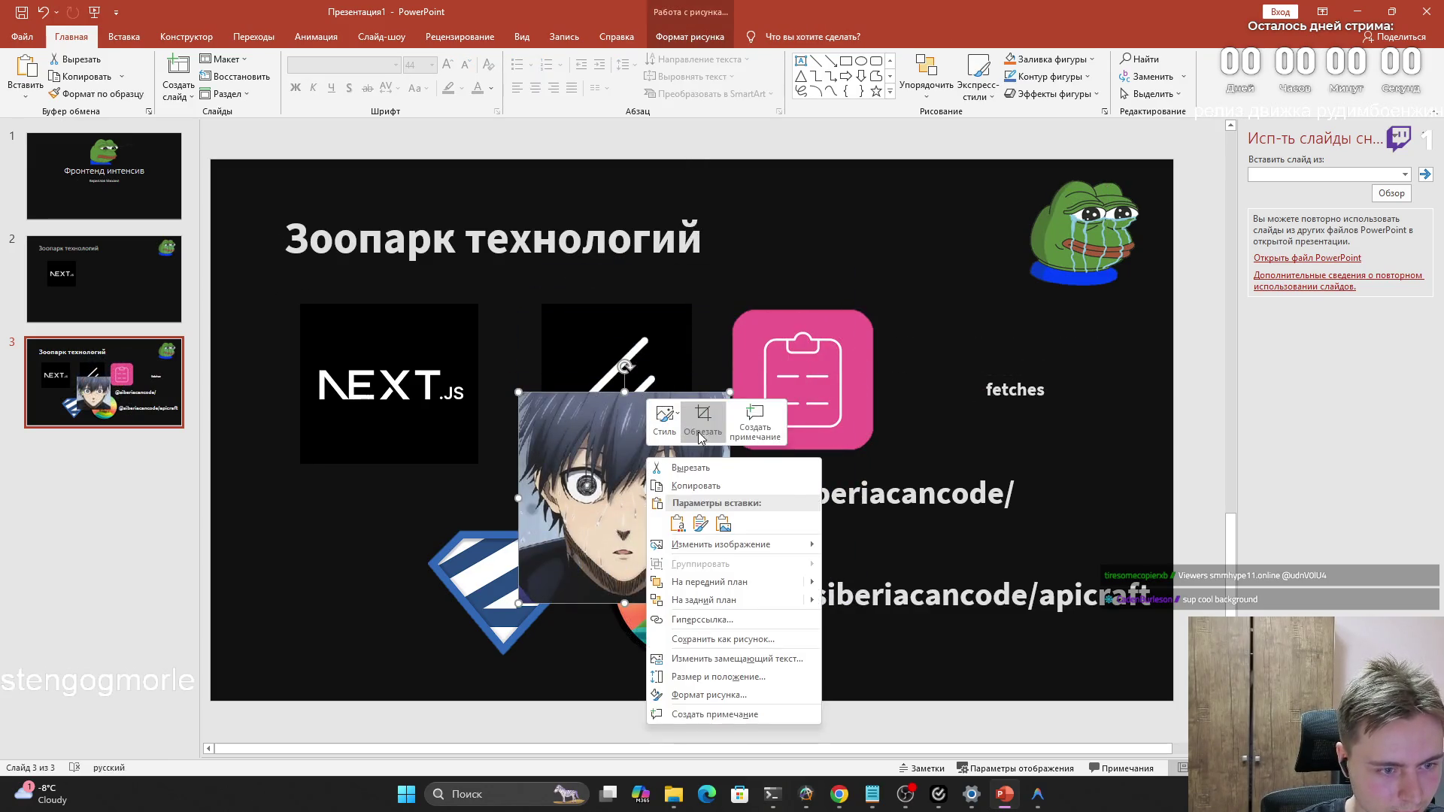
click(665, 419)
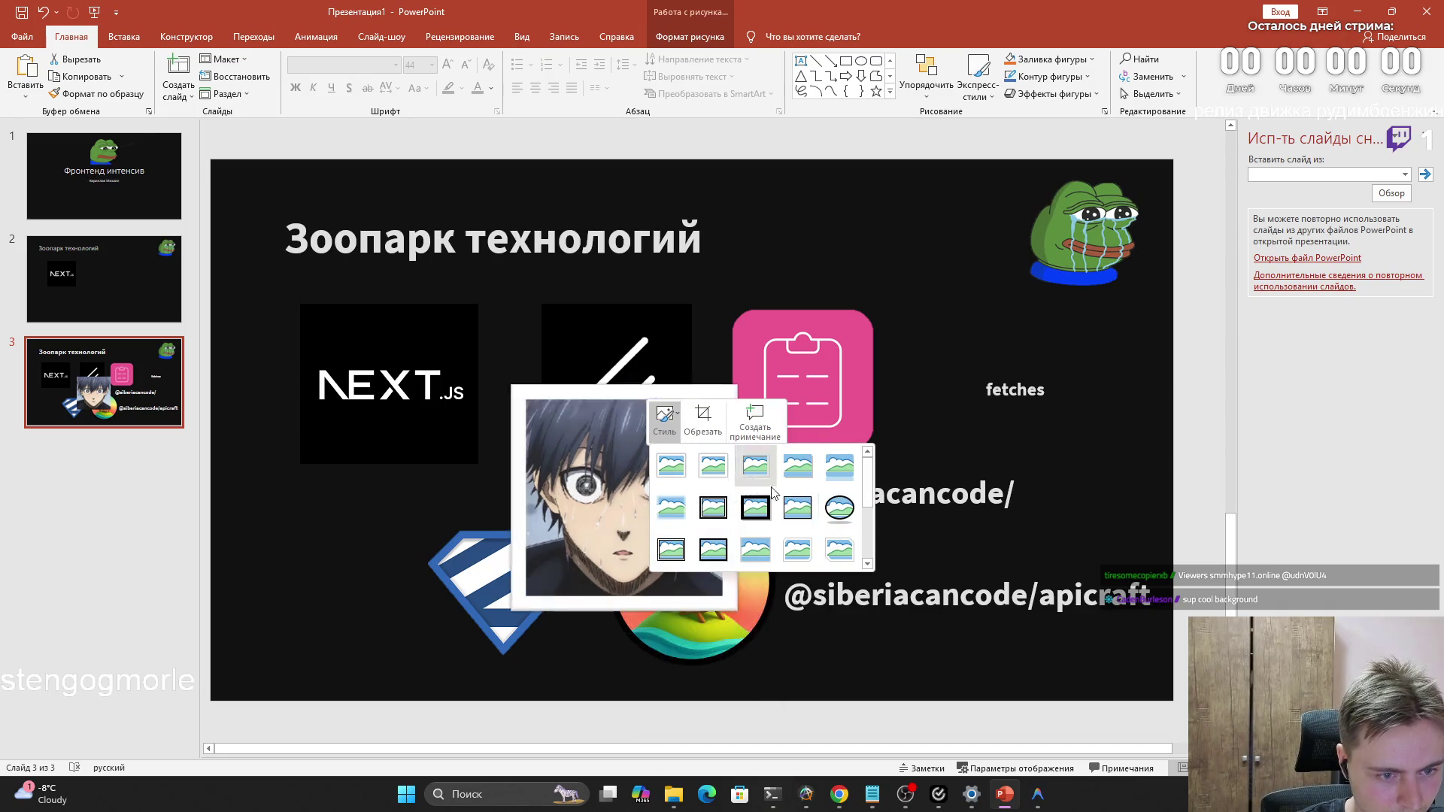
scroll(841, 510, down, 2)
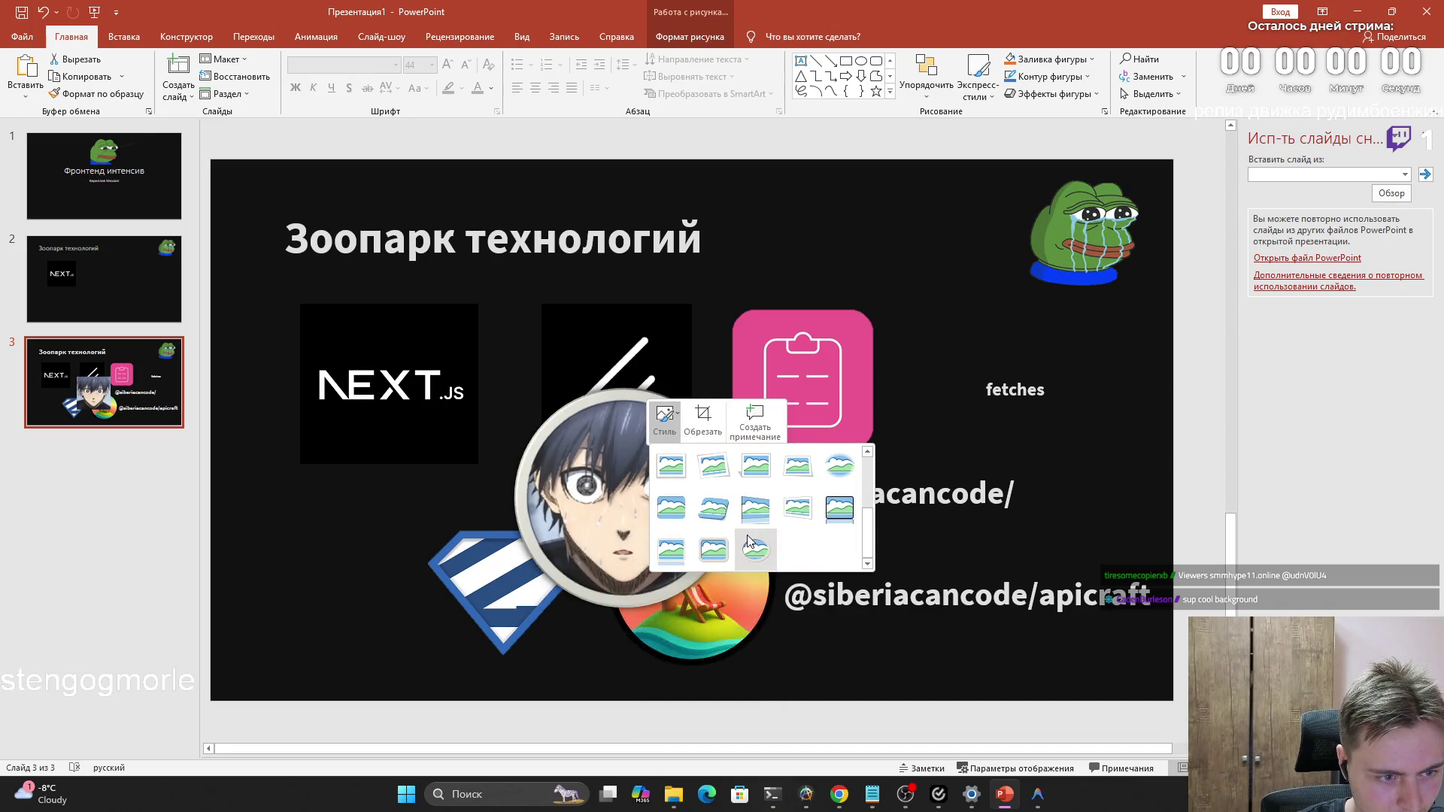
scroll(751, 535, up, 2)
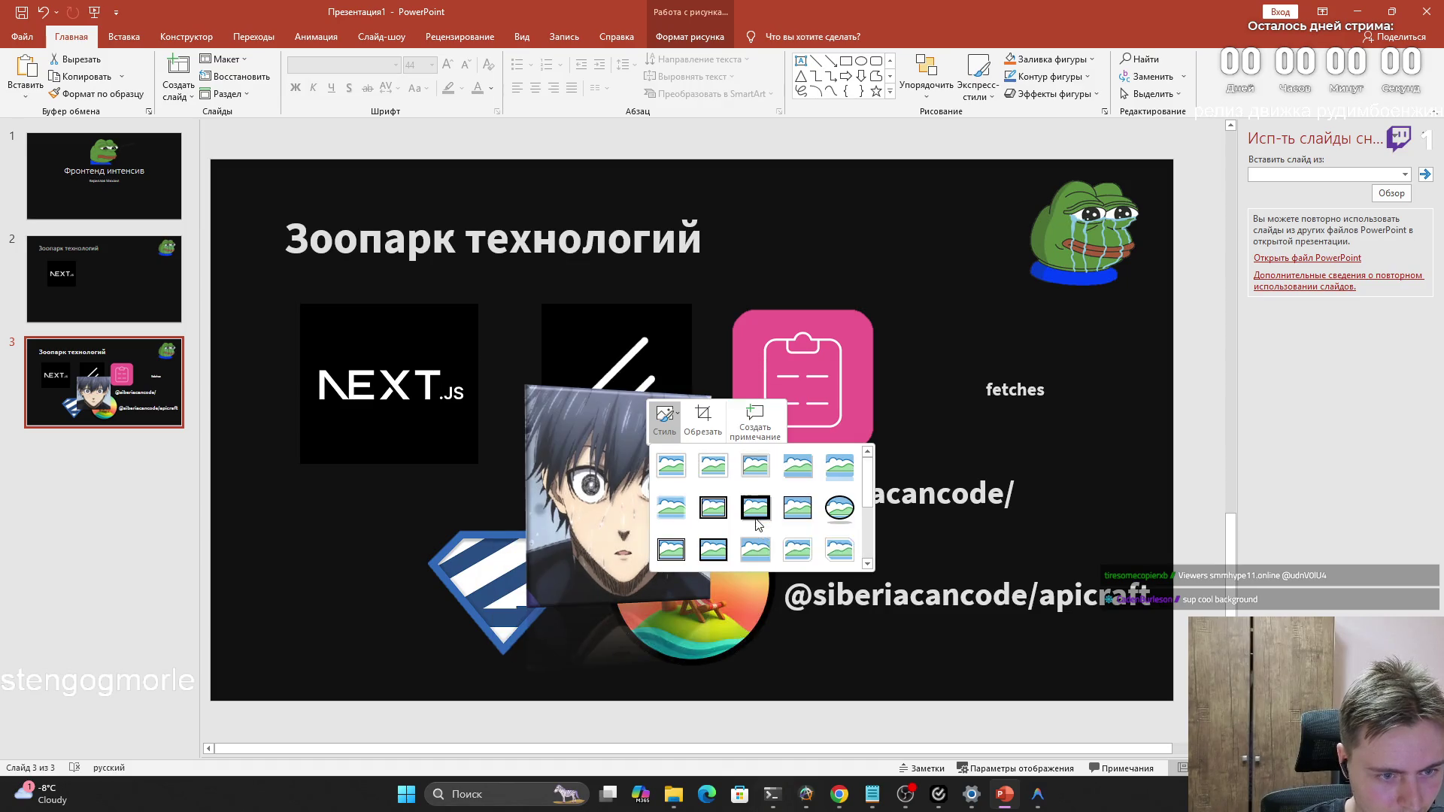
click(837, 508)
Switch the portrait to the black beveled oval style and move it toward the upper right
right_click(680, 487)
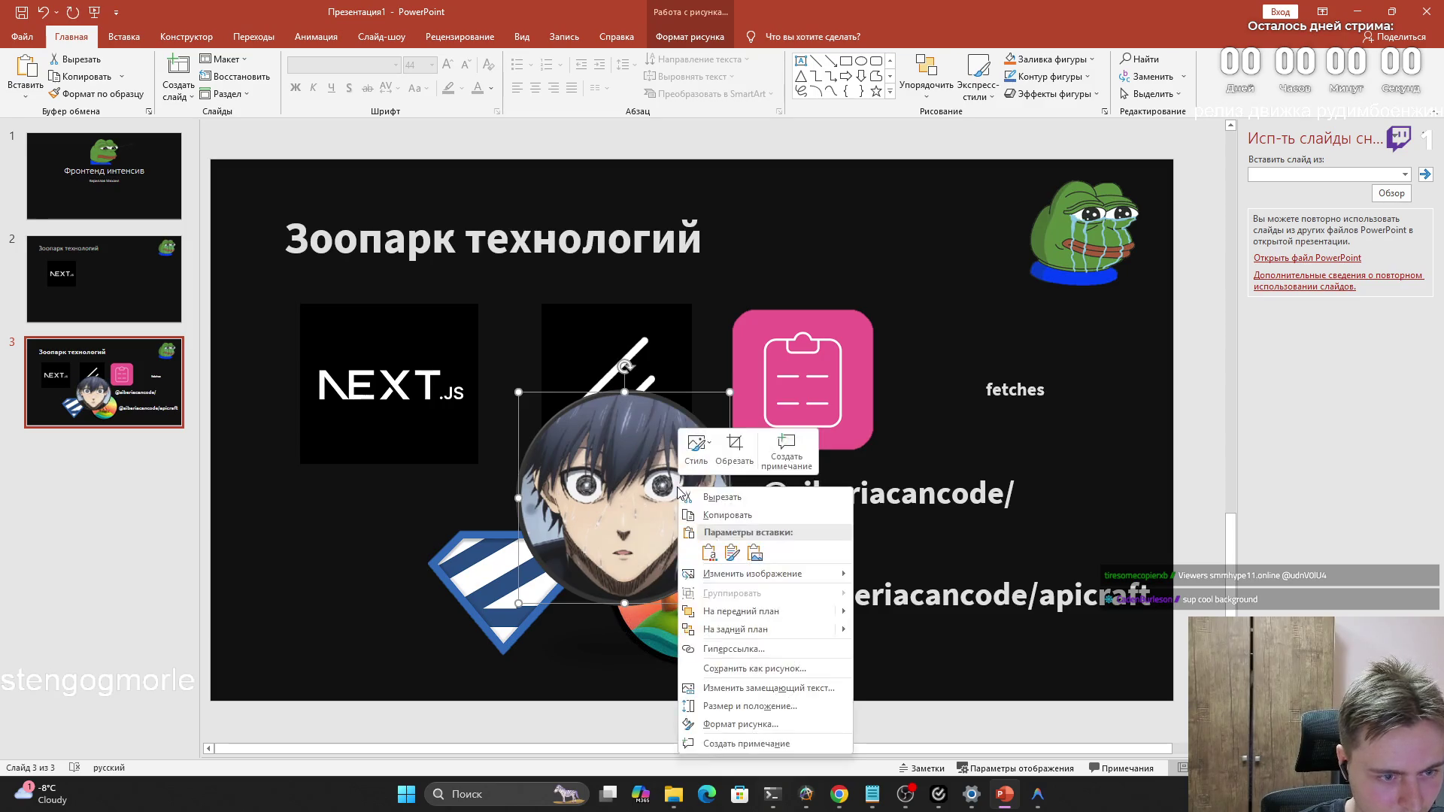
click(667, 488)
right_click(666, 486)
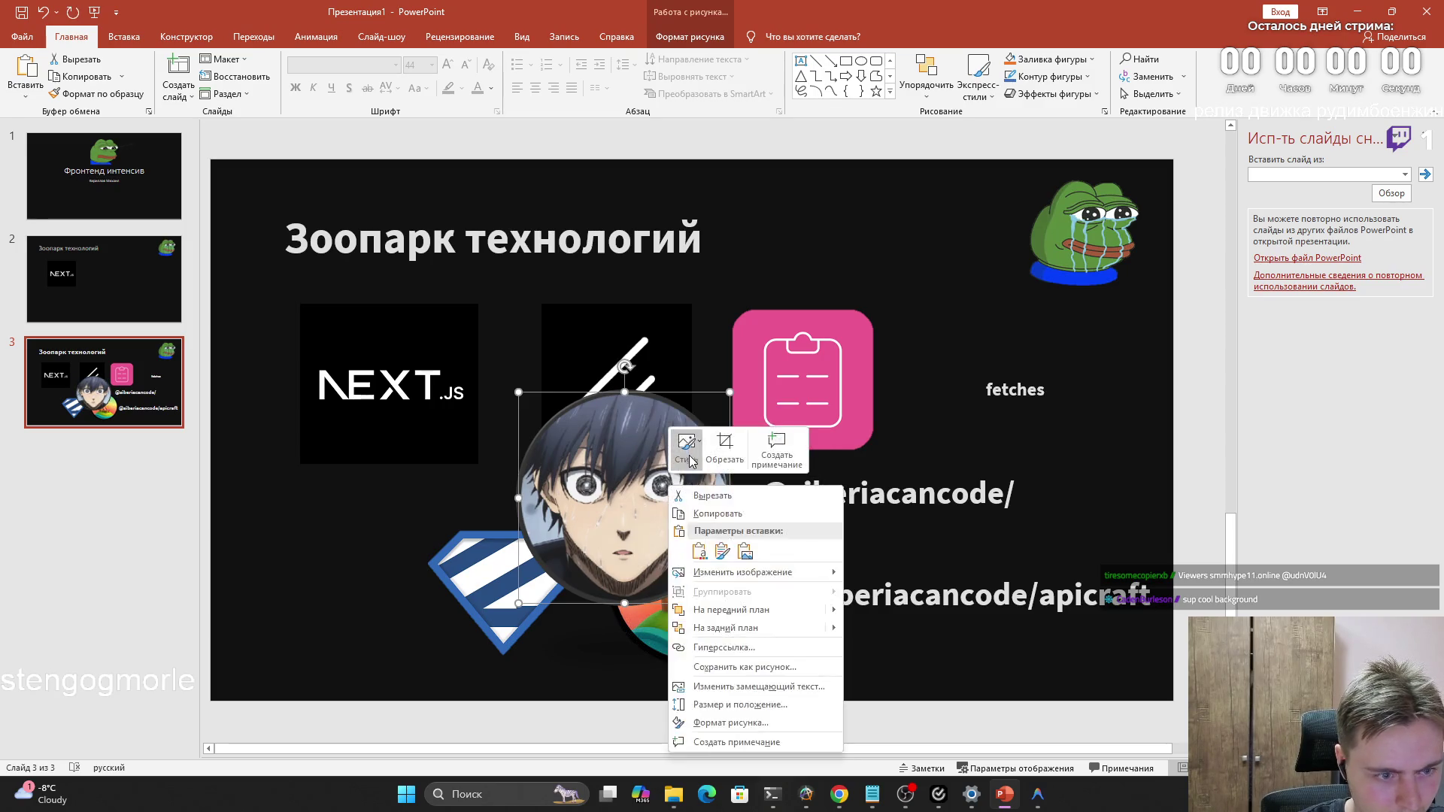
click(689, 449)
click(685, 457)
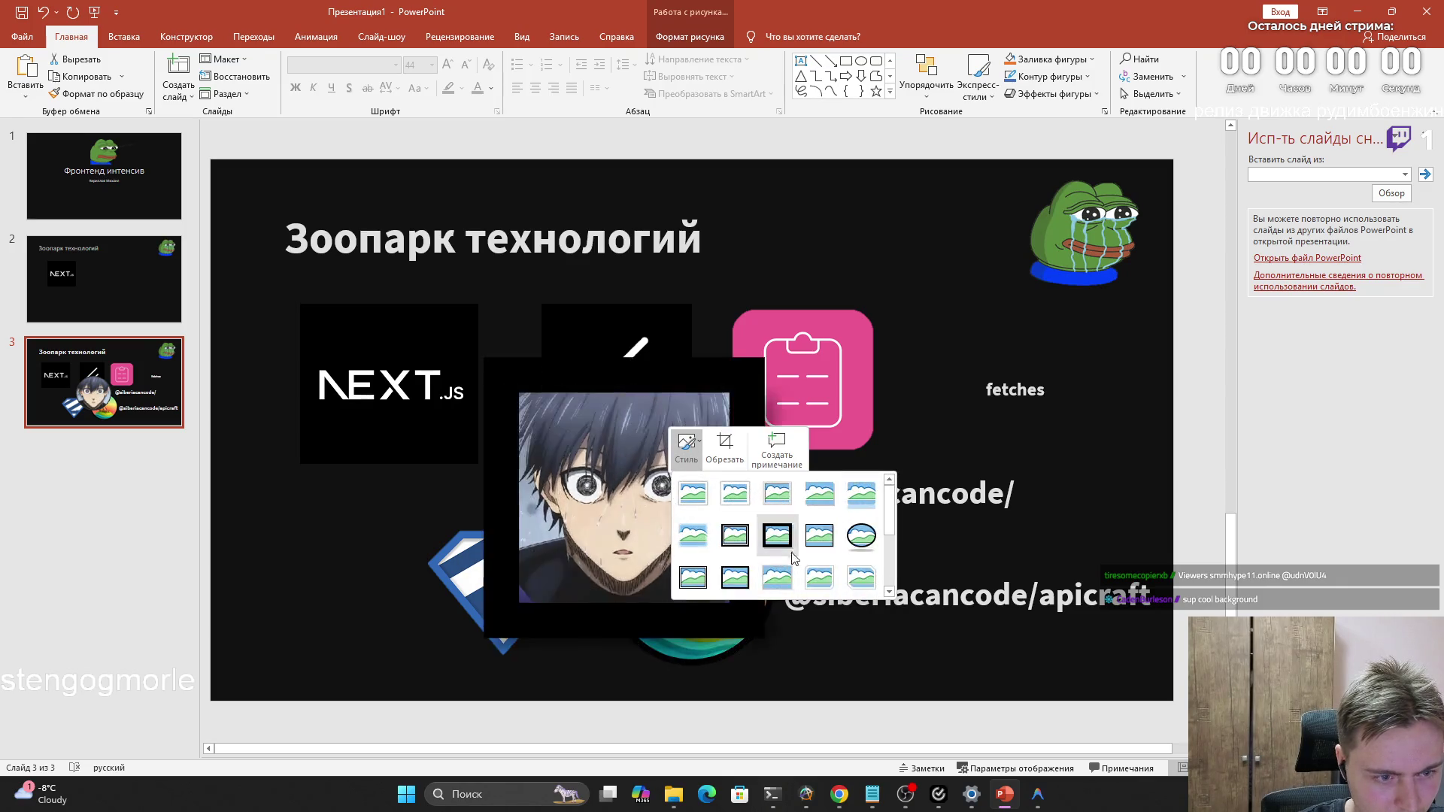
click(860, 536)
drag(670, 518, 1061, 368)
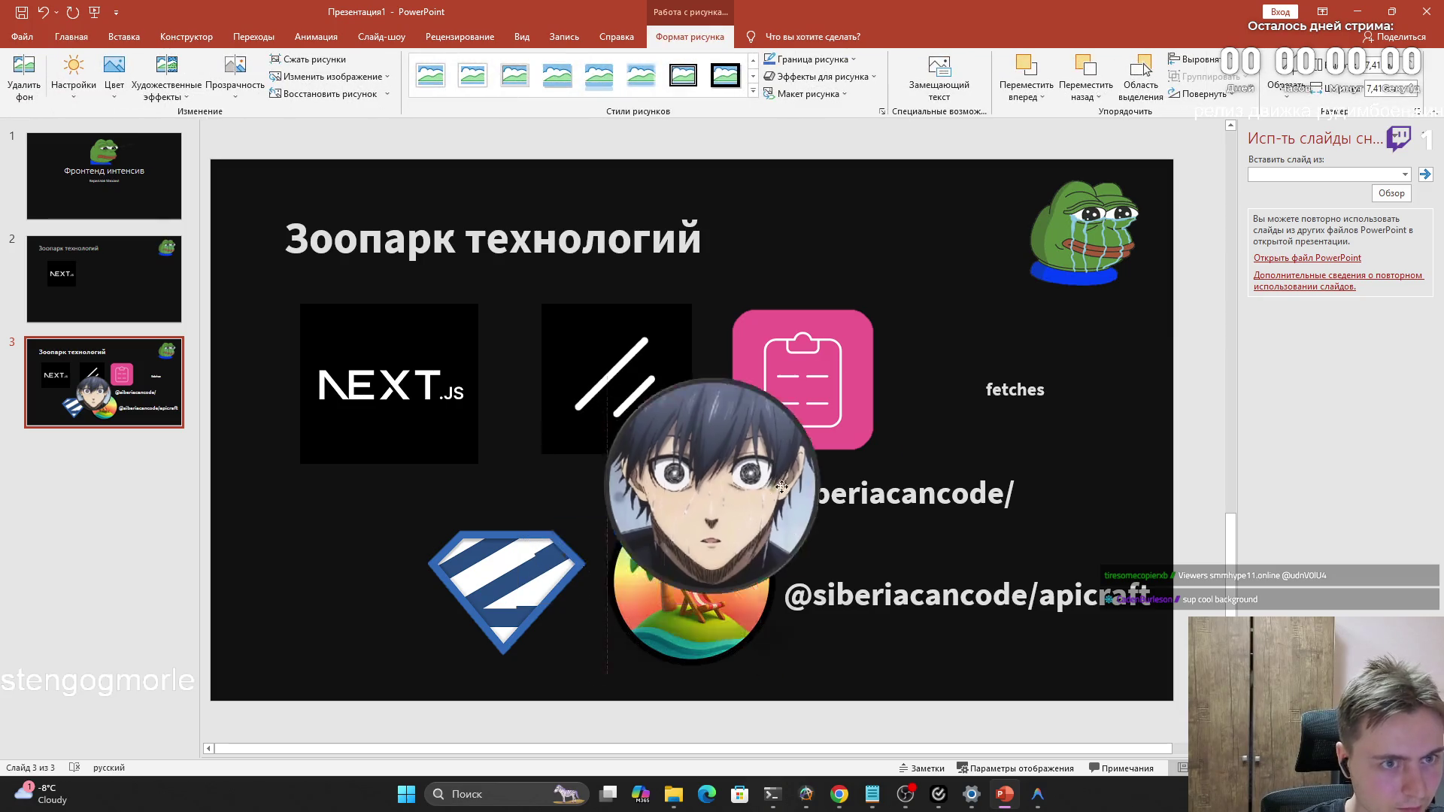
Keep the oval style, set Граница рисунка to Нет контура and shift the portrait by the fetches caption
click(753, 91)
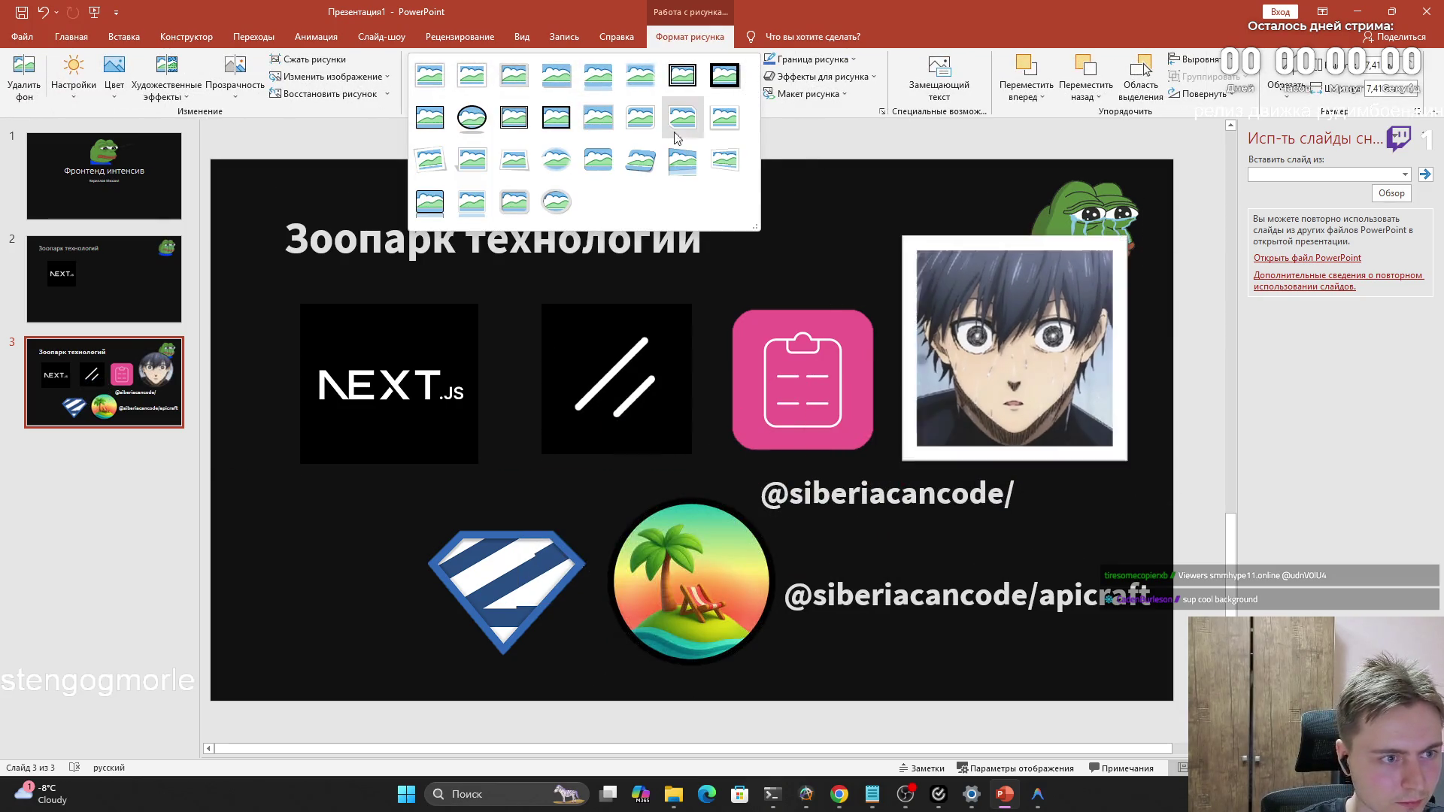
click(490, 109)
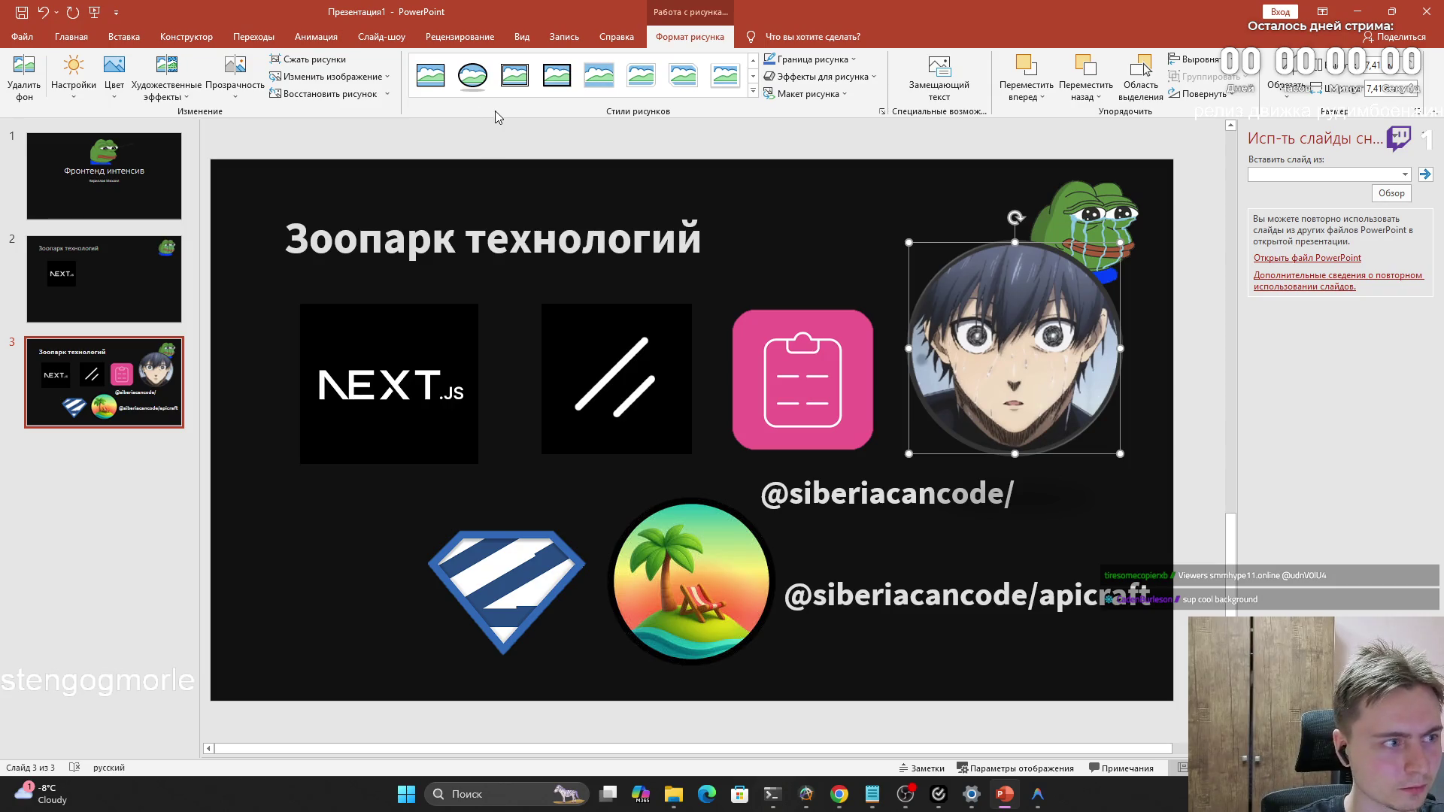
click(856, 62)
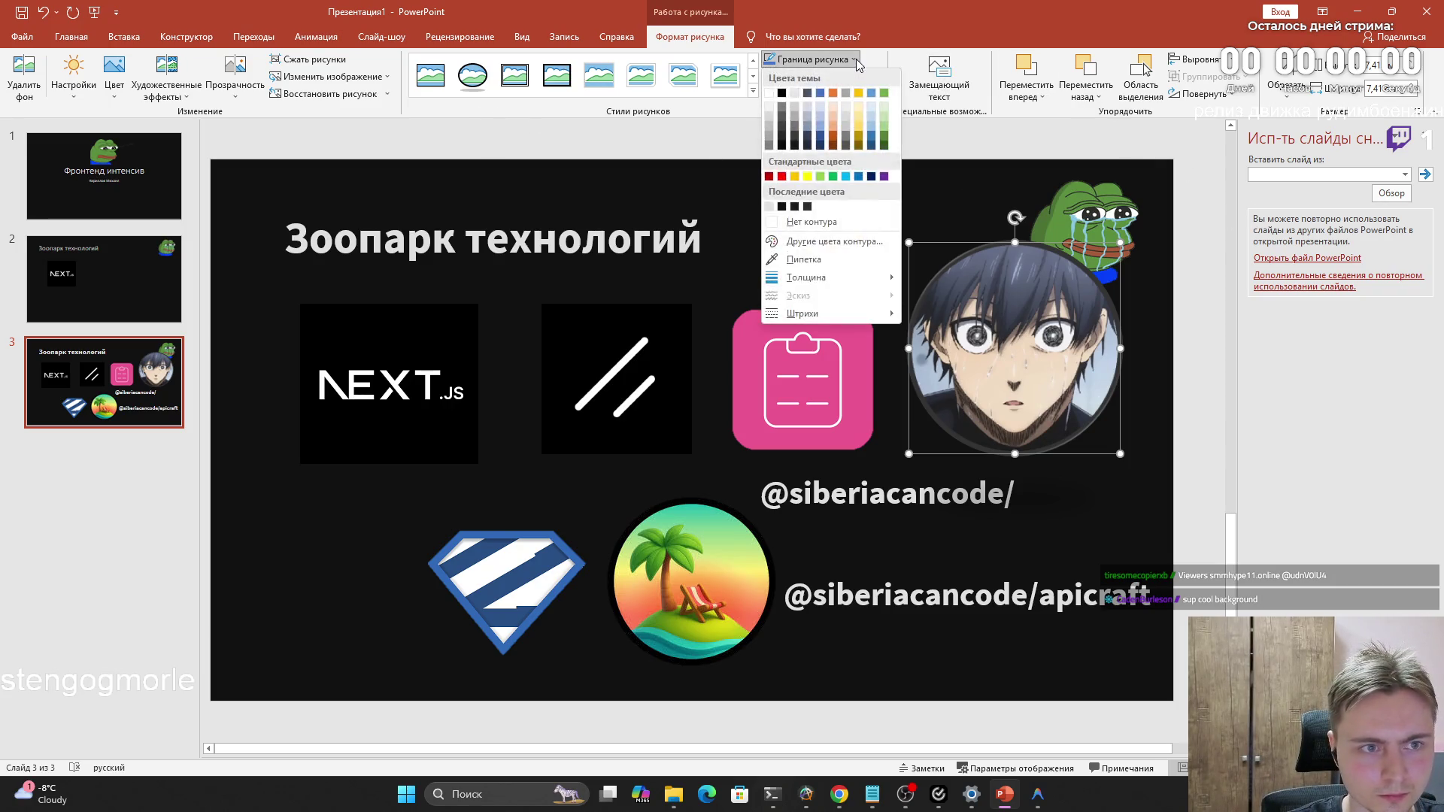
click(807, 226)
mouse_move(993, 338)
mouse_down()
mouse_move(837, 338)
mouse_move(1029, 378)
mouse_up()
Recolour the fetches caption text black
click(977, 378)
right_click(1029, 378)
click(1103, 520)
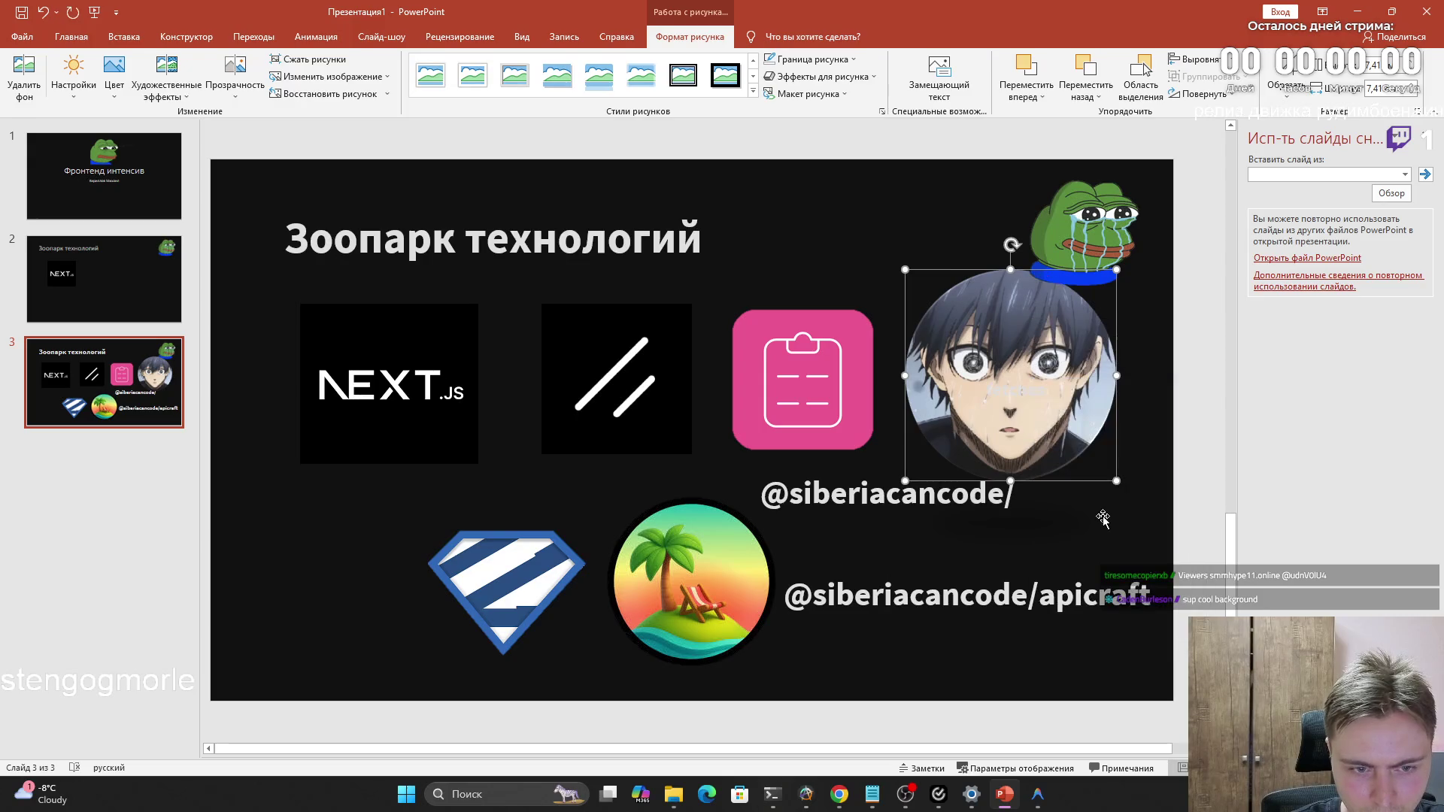
click(1032, 400)
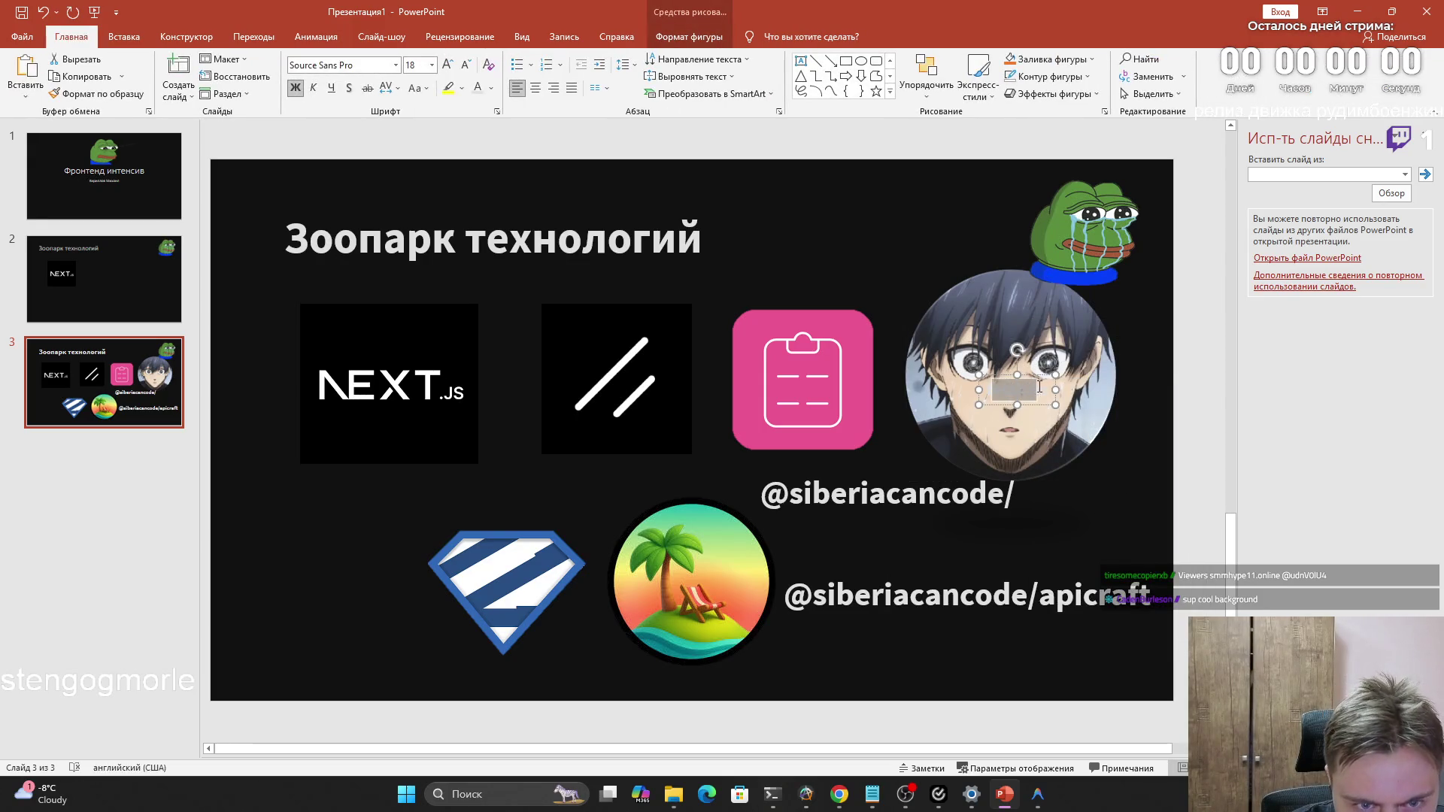
double_click(1043, 390)
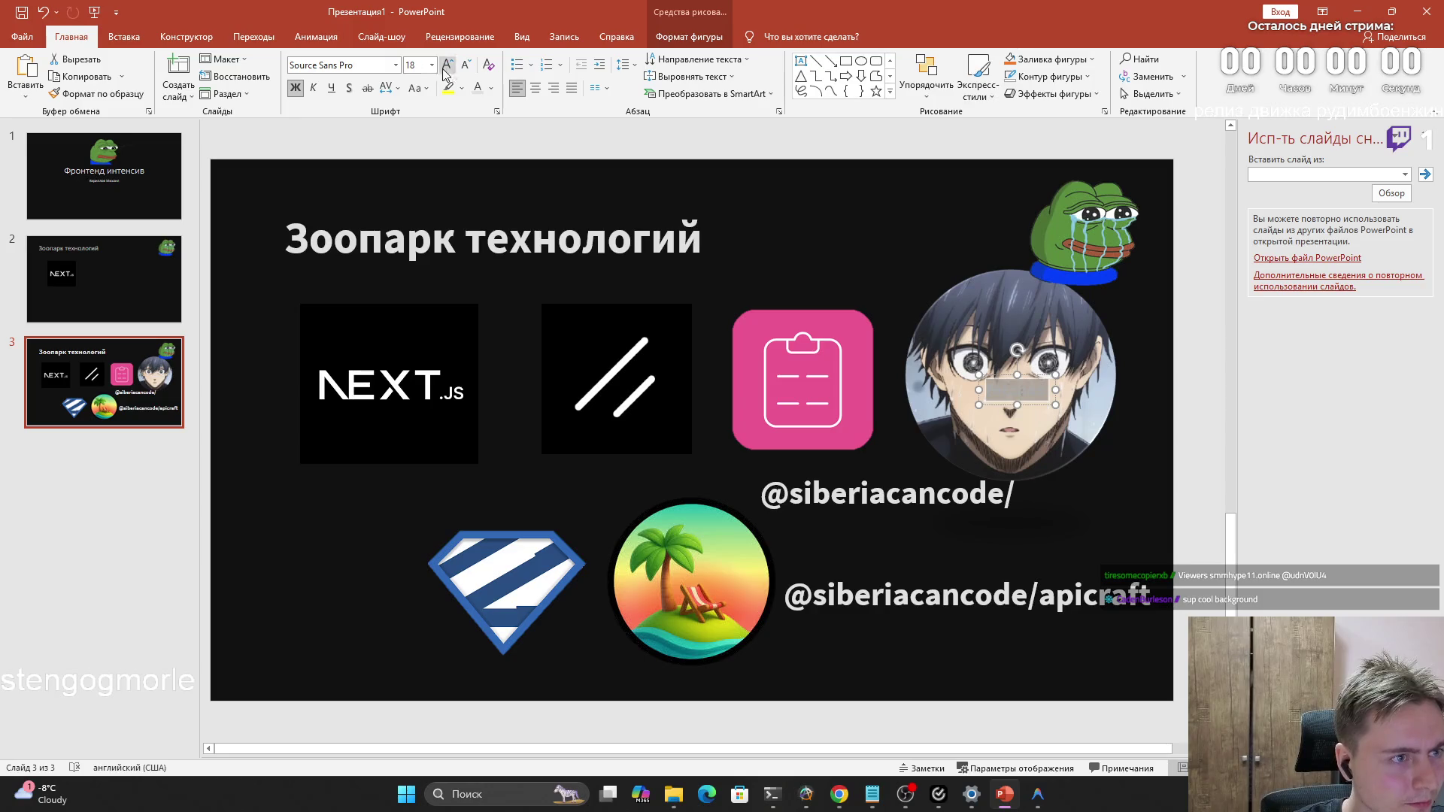
click(491, 88)
click(490, 120)
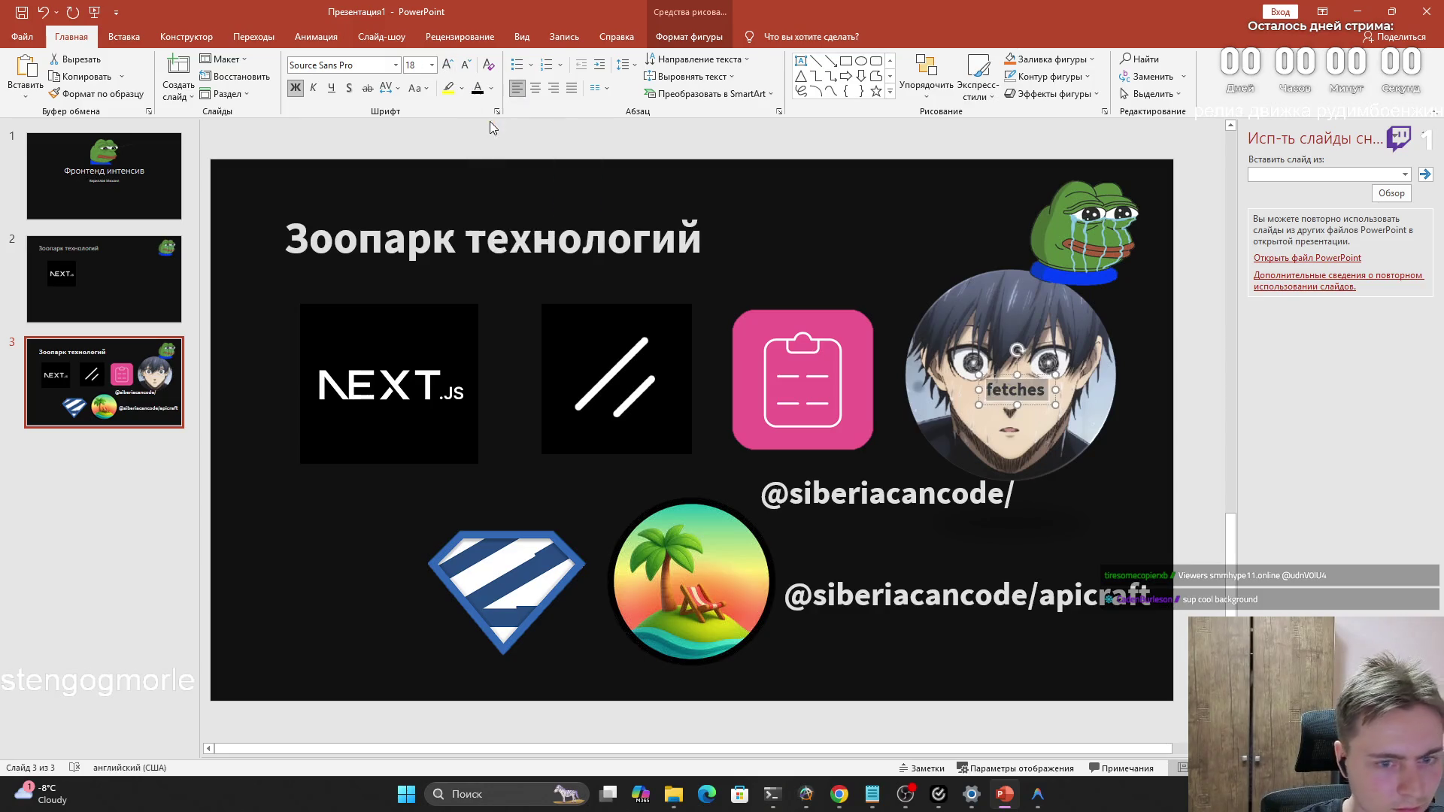
Shrink the portrait beside the pink icon and nudge the fetches caption down onto it
click(1070, 418)
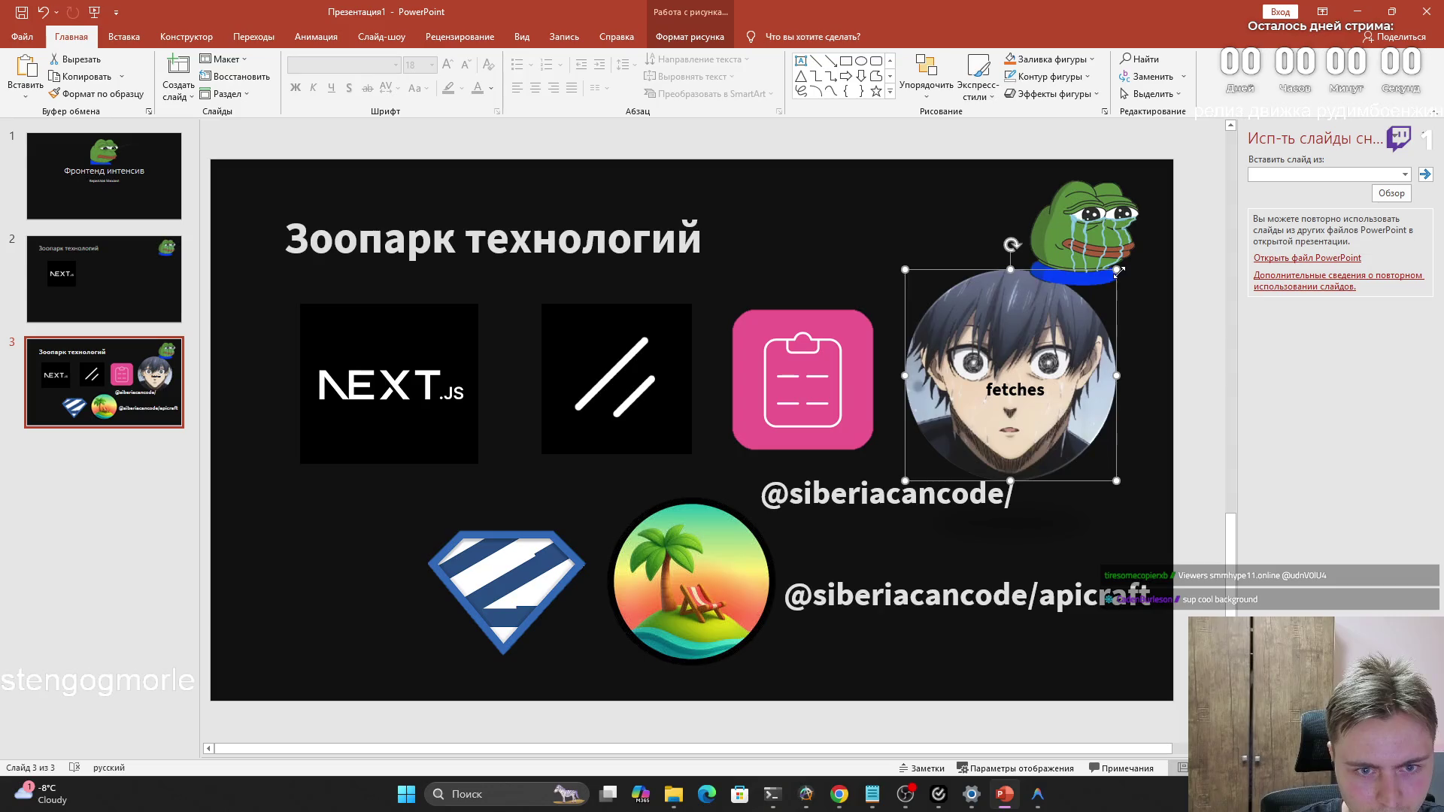
drag(1117, 268, 1043, 336)
drag(948, 375, 998, 375)
click(1015, 389)
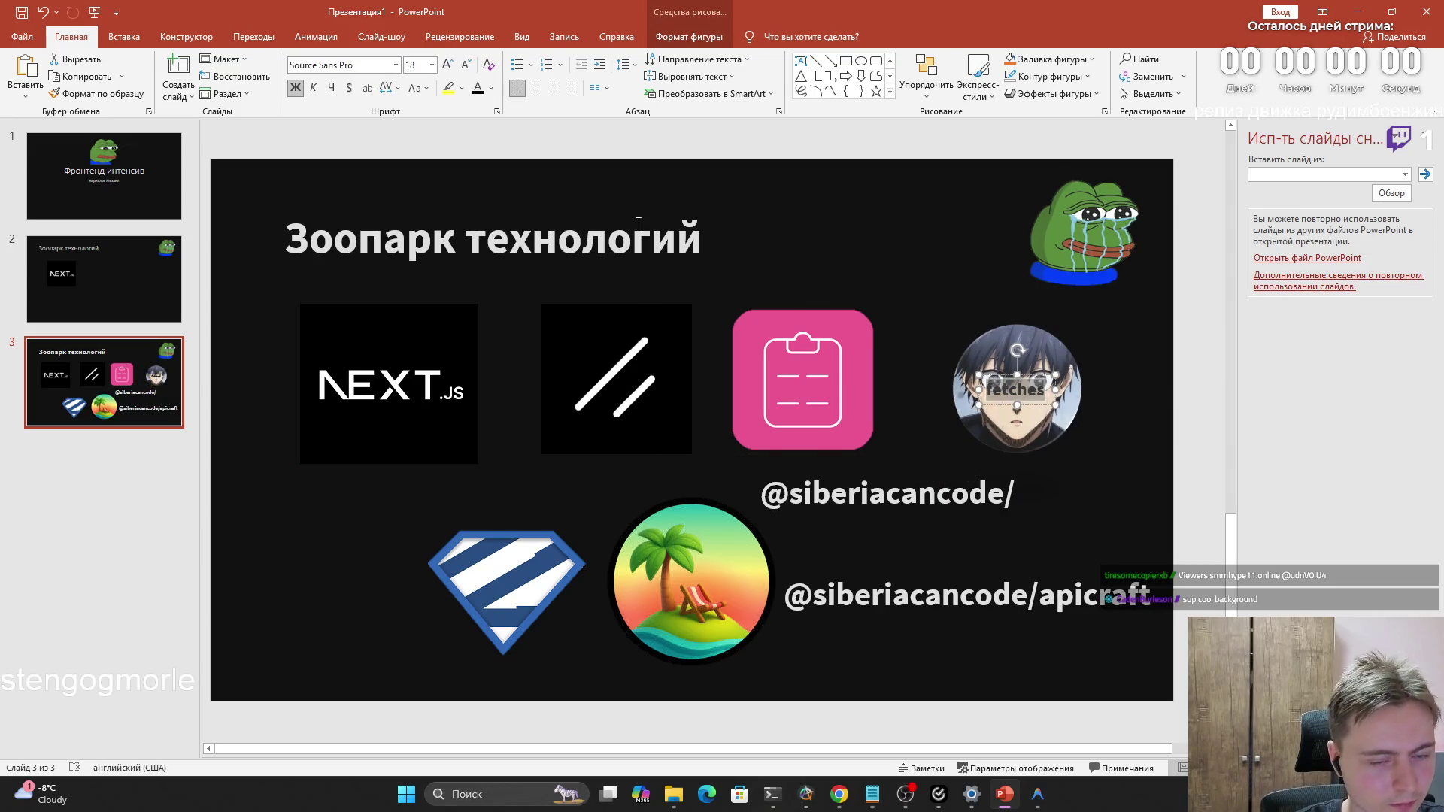
click(1021, 394)
drag(1001, 381, 1002, 392)
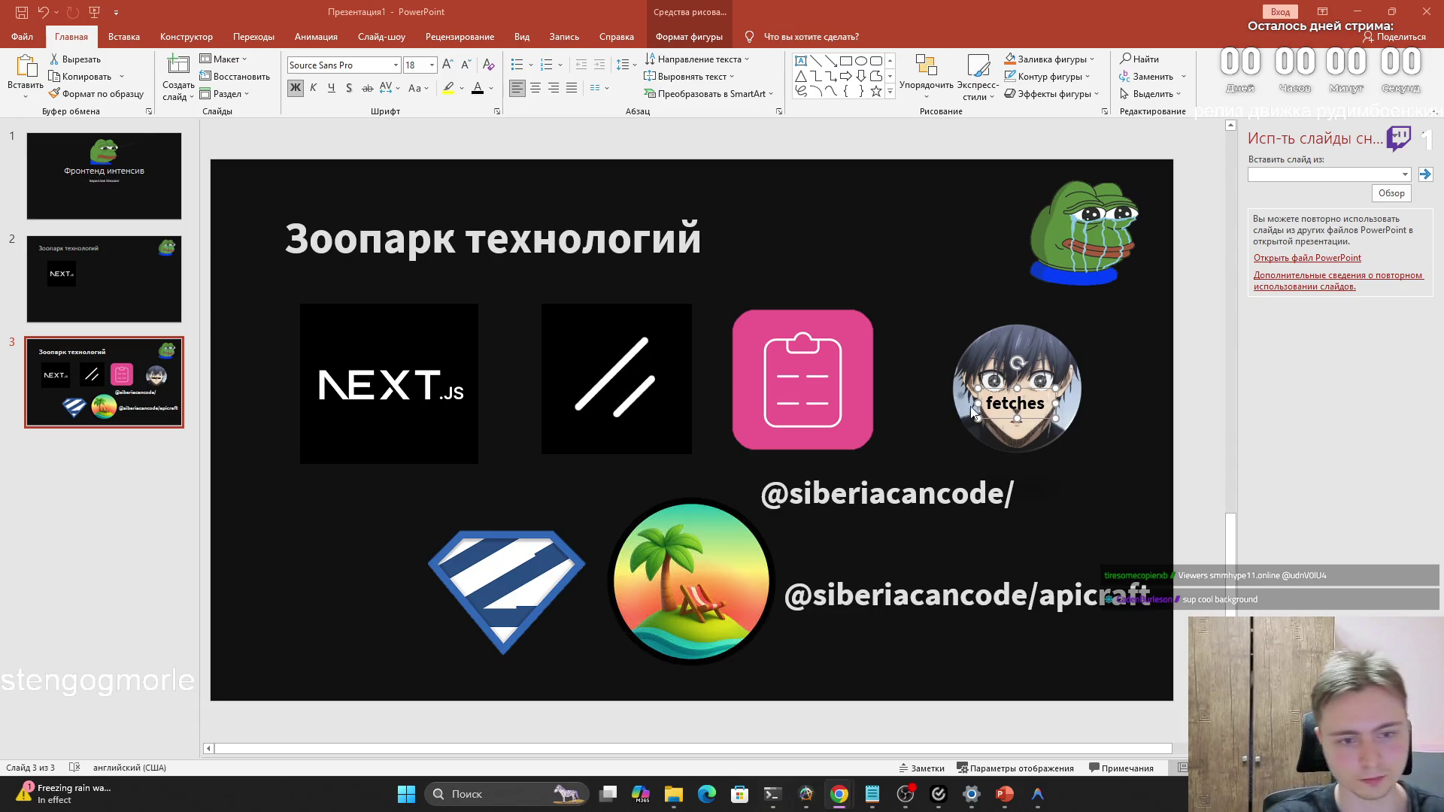
Select the anime avatar picture beside the pink icon
click(997, 366)
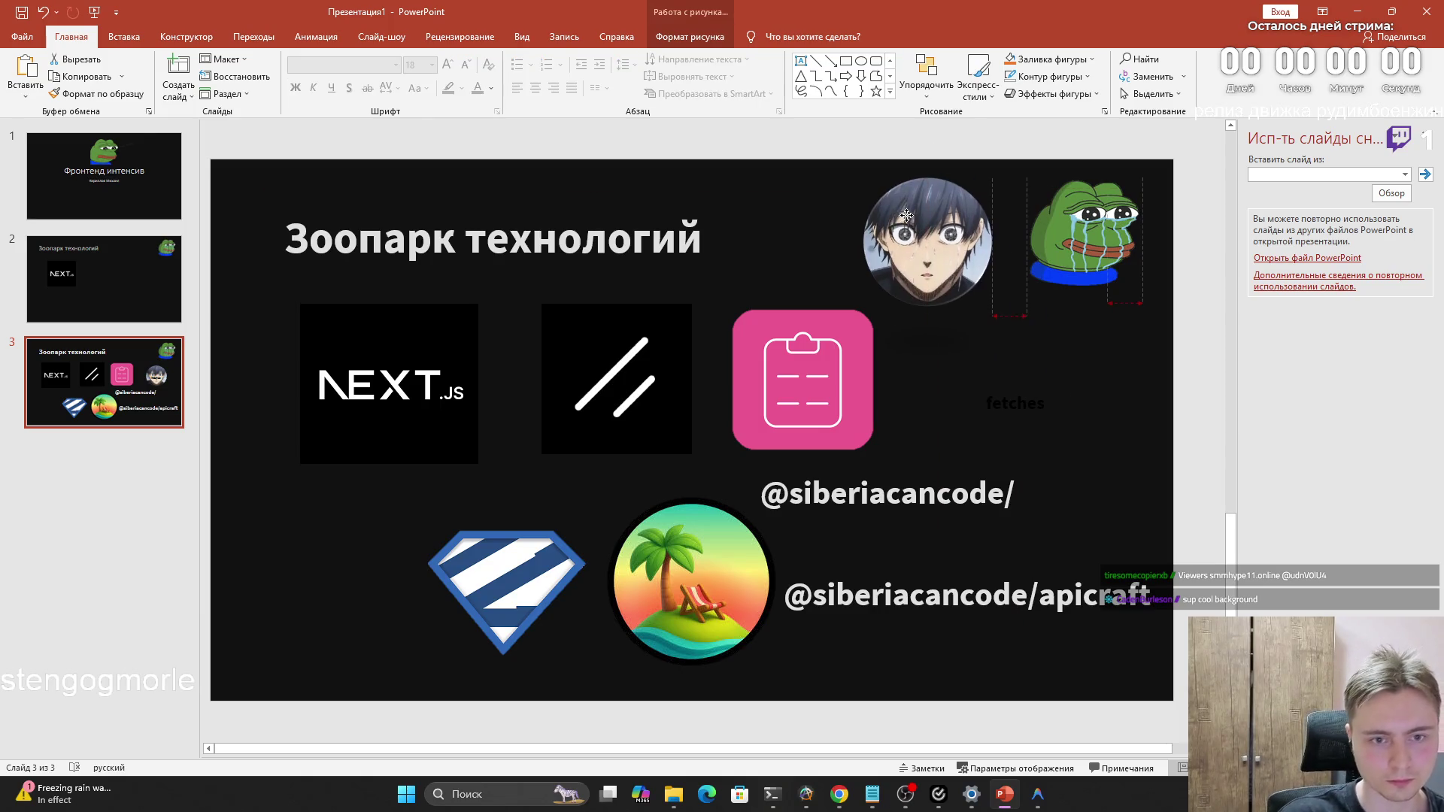
drag(997, 367, 909, 219)
click(1049, 414)
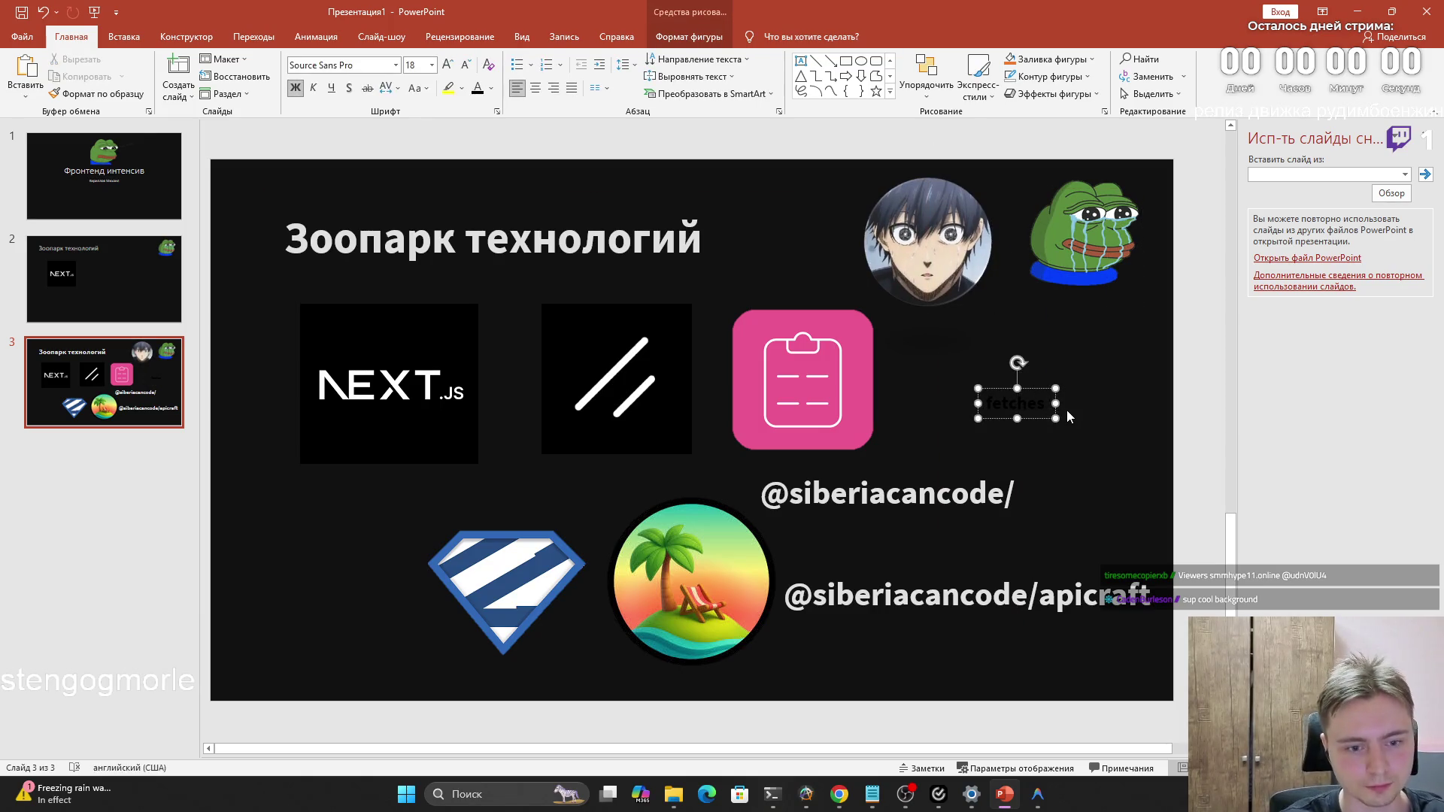
key(ctrl+a)
key(Delete)
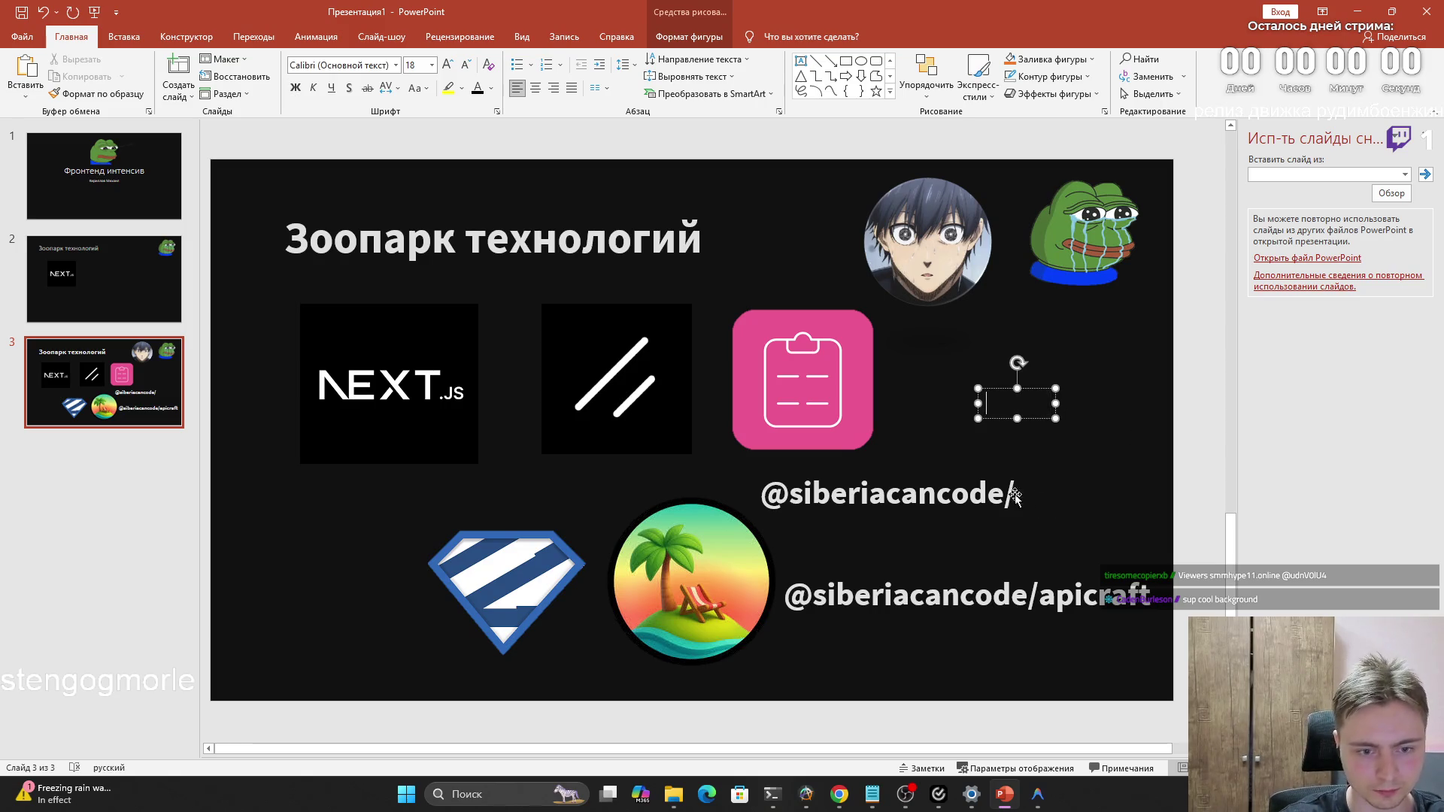
click(1005, 492)
text(fe)
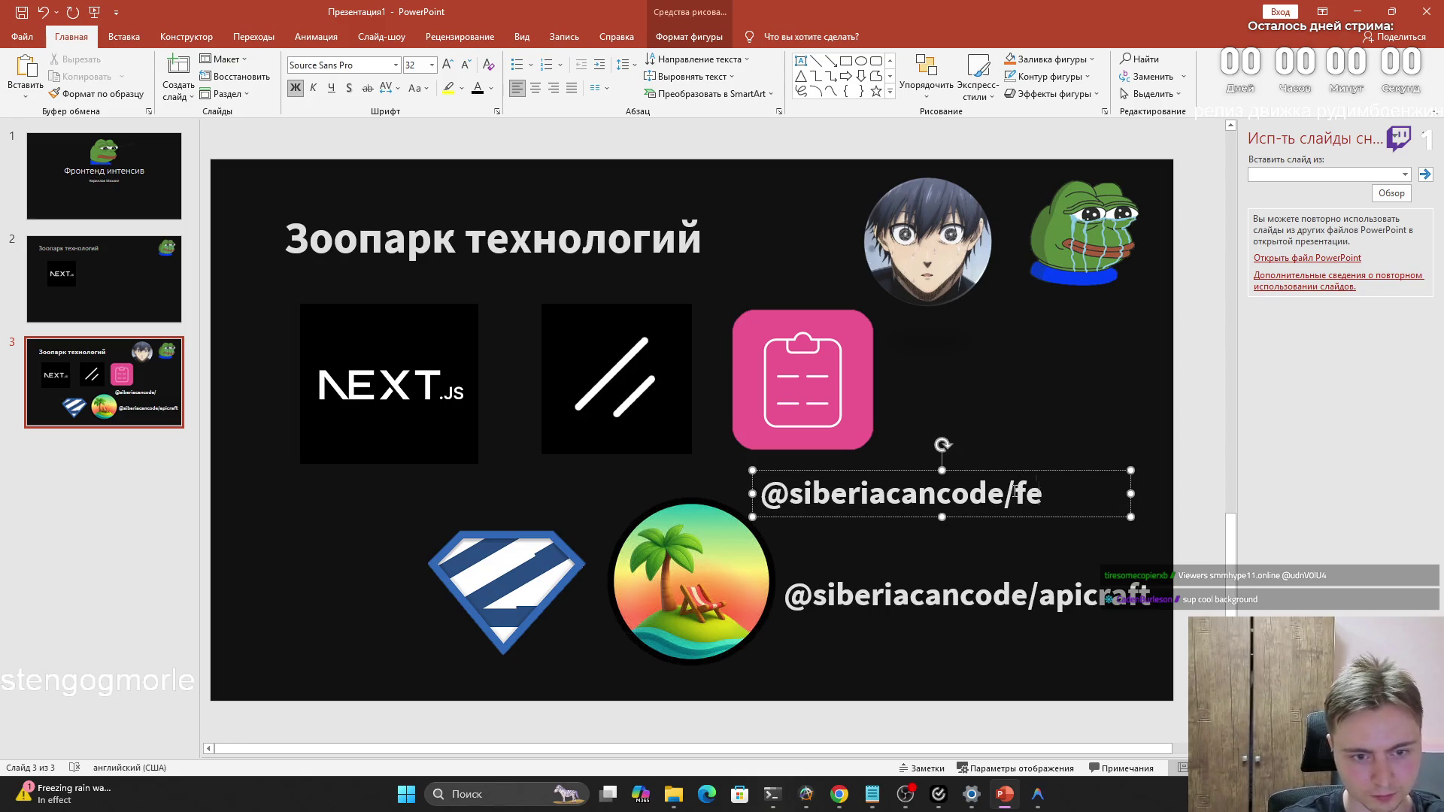
text(tches)
Stack the fetches caption above the apicraft caption and move the avatar down beside the pink icon
drag(1028, 472, 1005, 463)
drag(984, 574, 1001, 522)
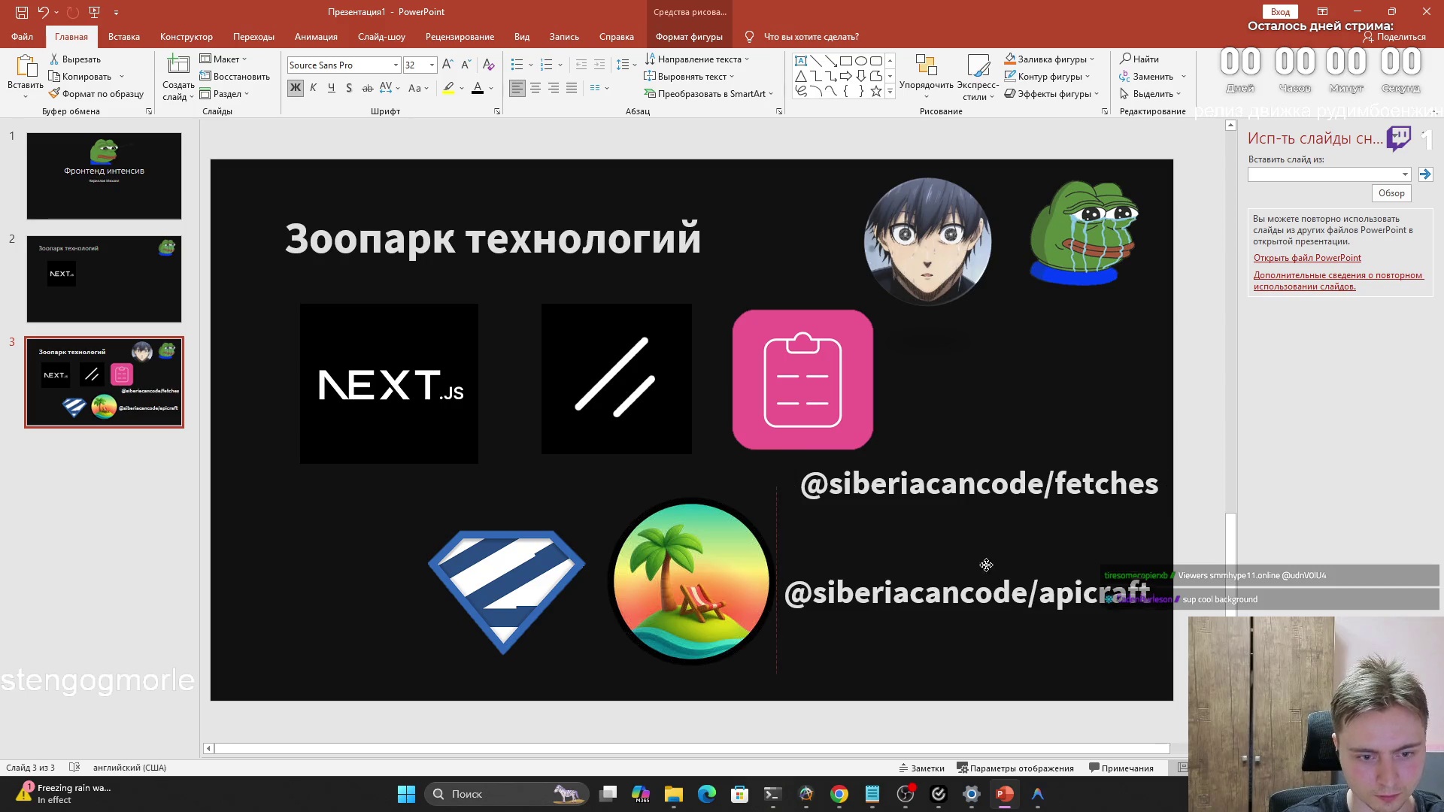
click(990, 572)
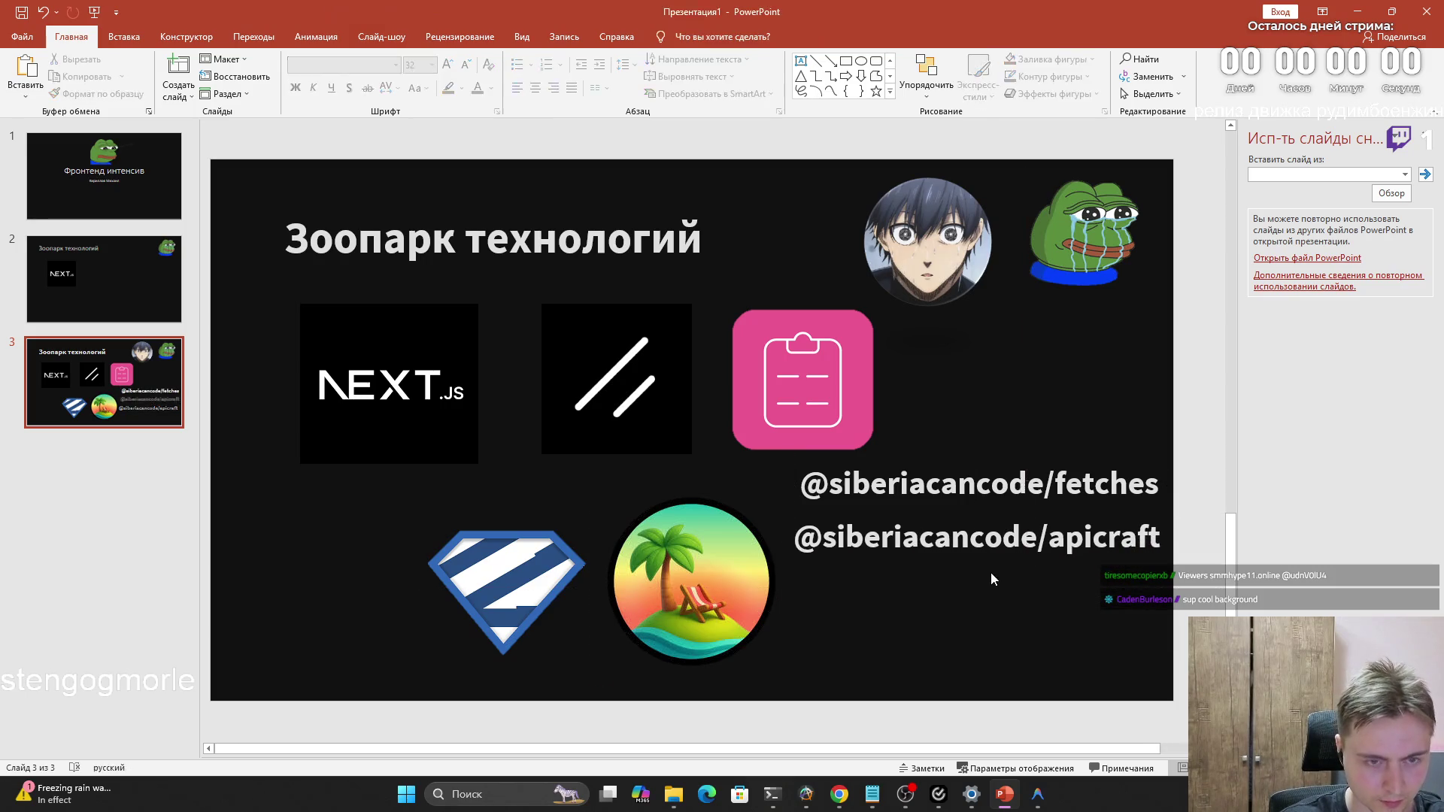
mouse_move(929, 266)
mouse_down()
mouse_move(953, 412)
mouse_move(934, 543)
mouse_up()
click(998, 500)
drag(997, 485, 798, 485)
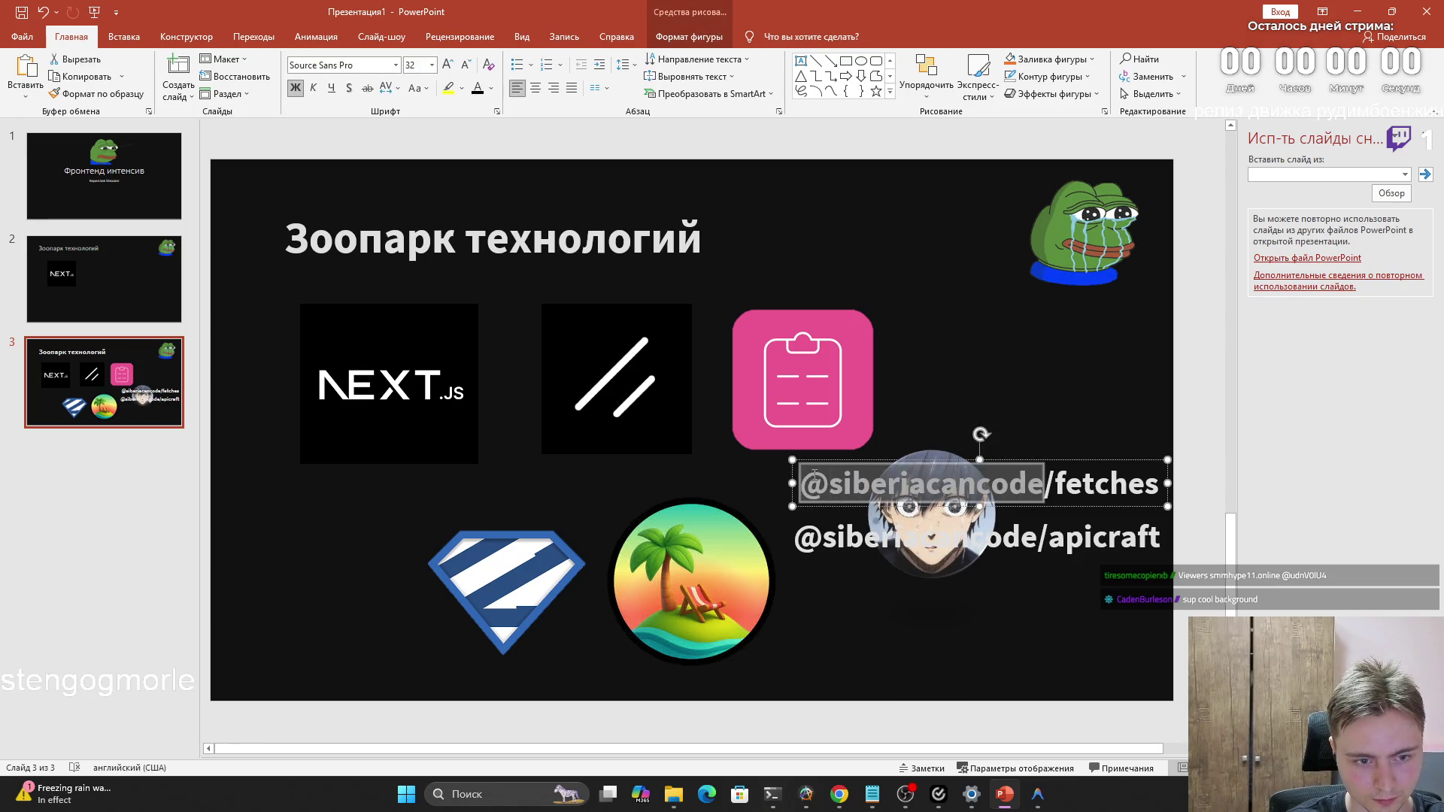
key(BackSpace)
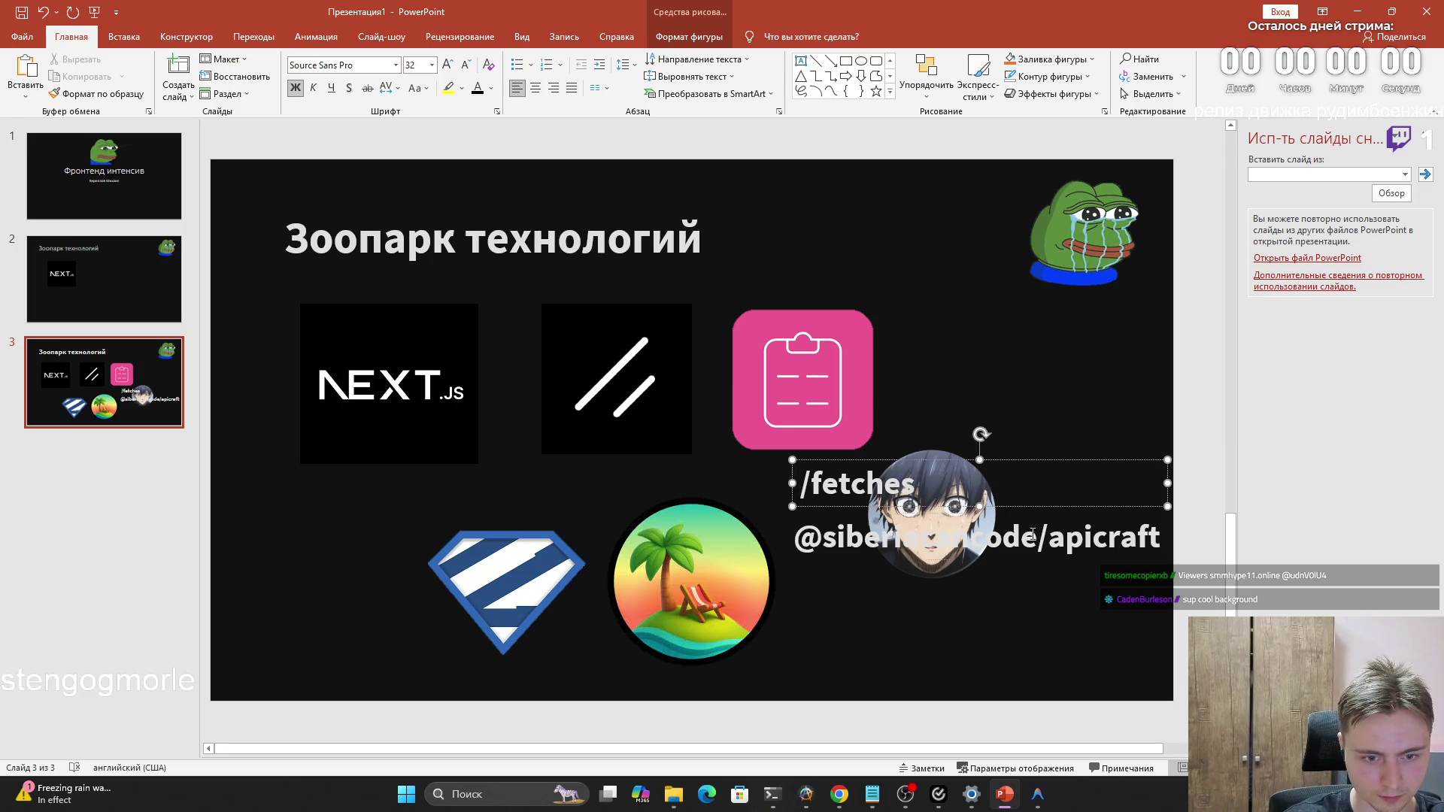
drag(1007, 536, 795, 537)
key(BackSpace)
Move the /fetches caption to the right of the anime avatar and widen it to one line
click(1162, 484)
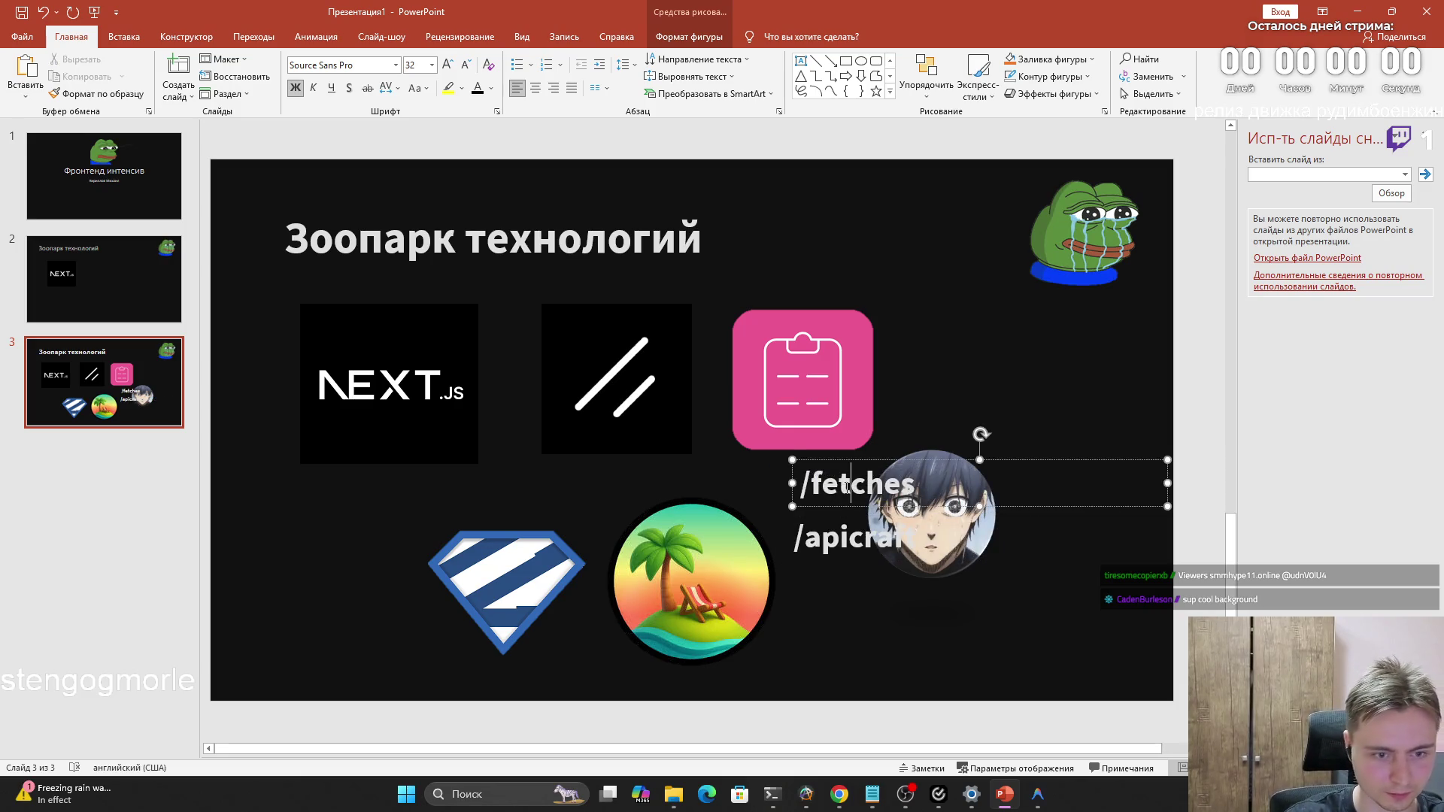
key(Delete)
key(ctrl+z)
drag(844, 463, 1074, 459)
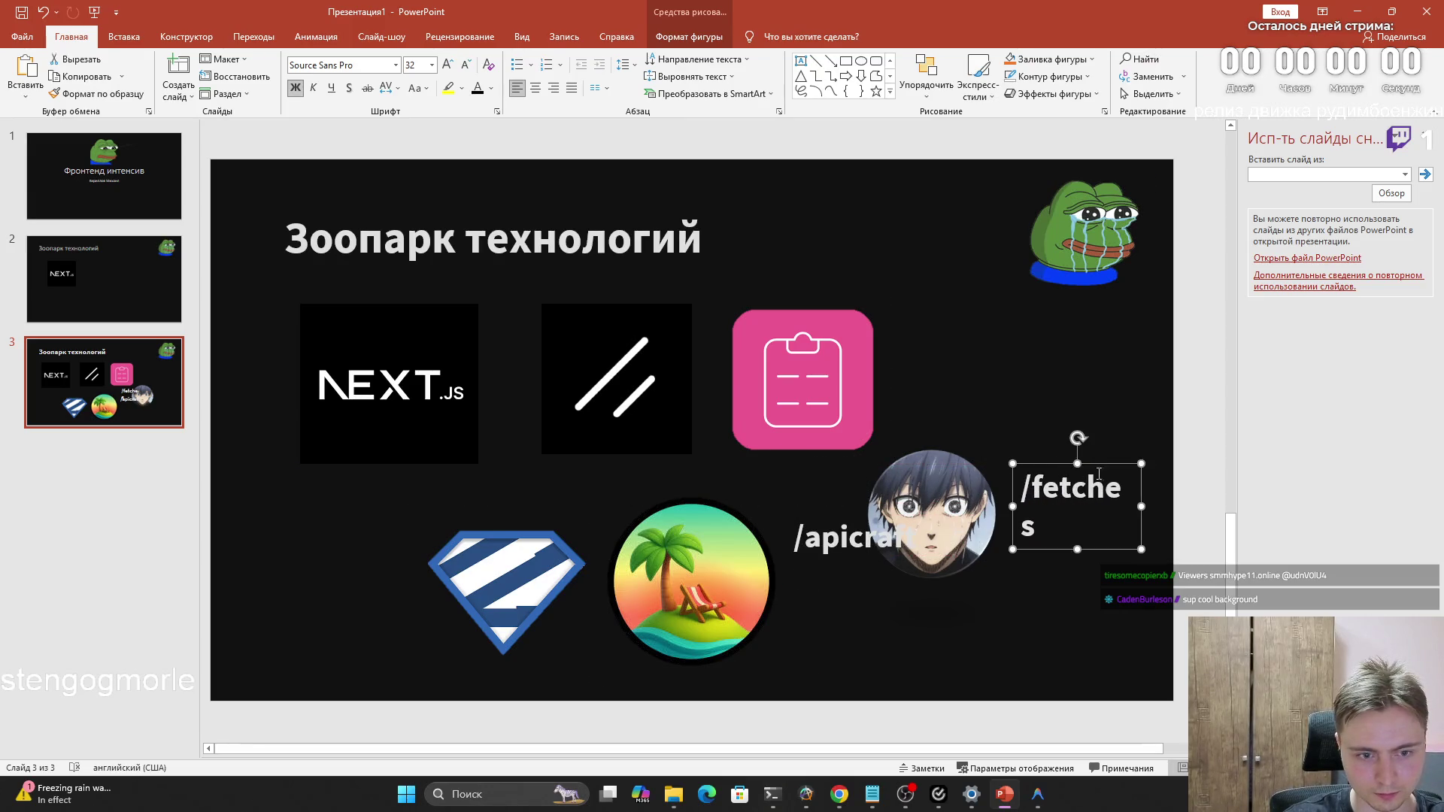
drag(1145, 498, 1161, 508)
click(1085, 517)
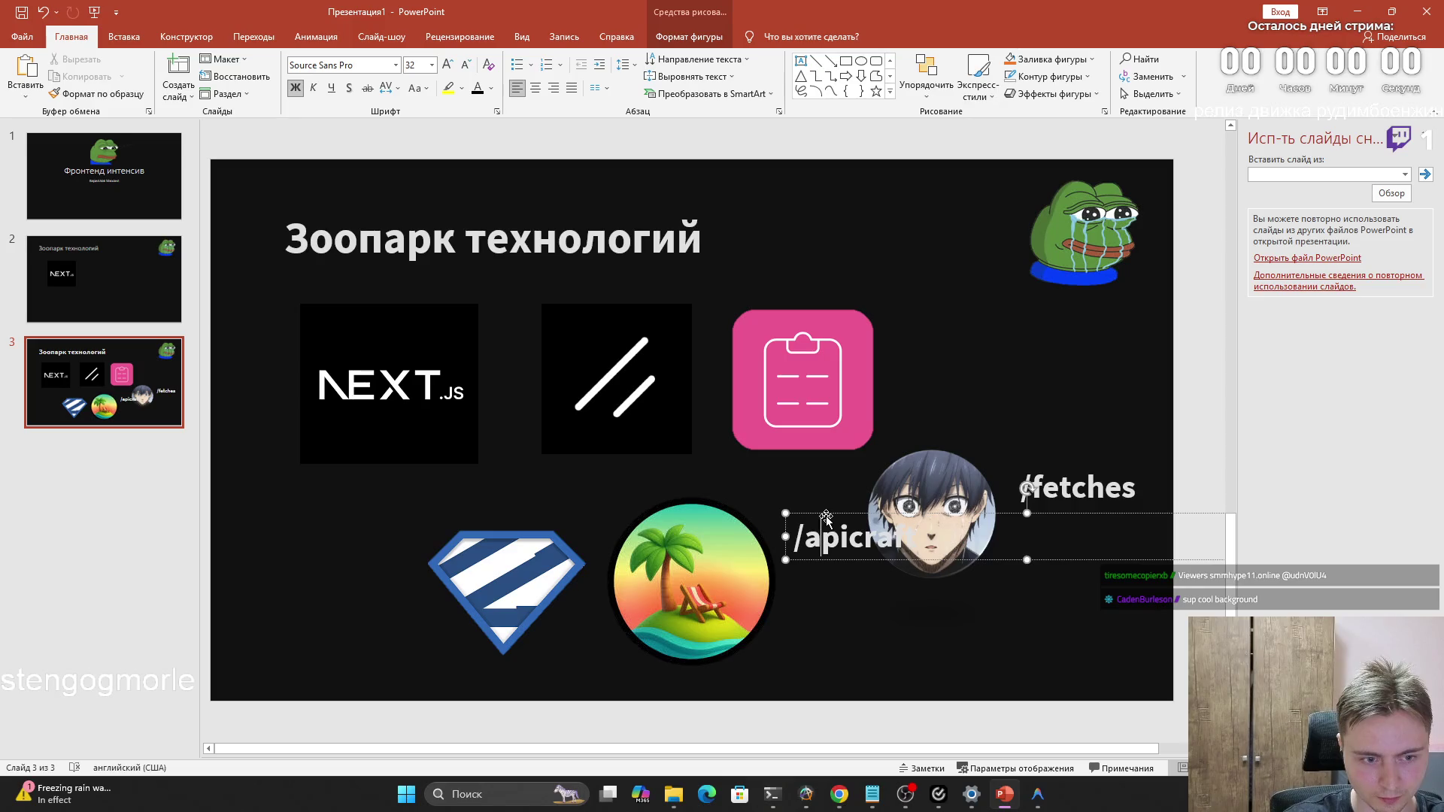
Place the /apicraft caption directly below /fetches and narrow its box
drag(840, 517, 1058, 511)
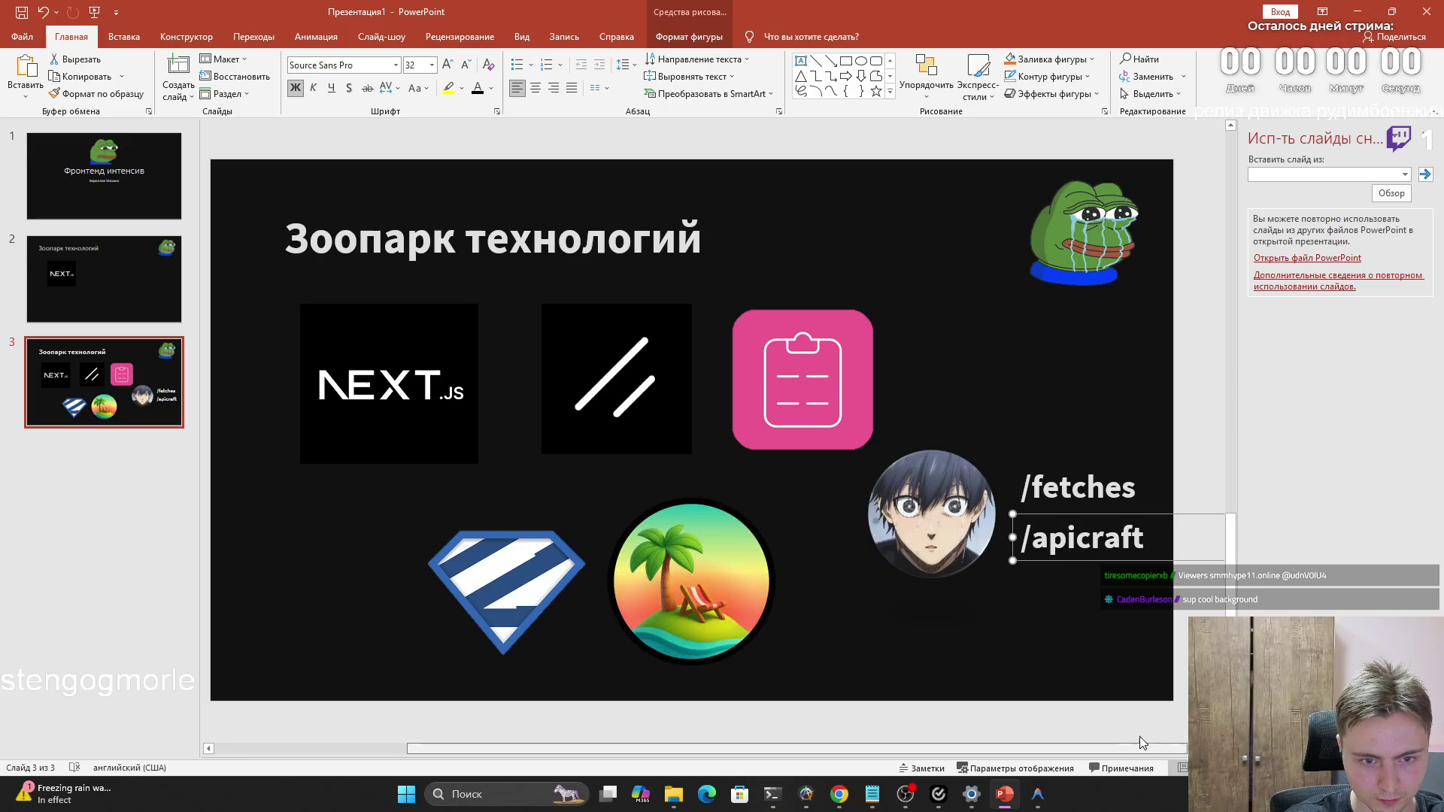
scroll(1139, 737, right, 5)
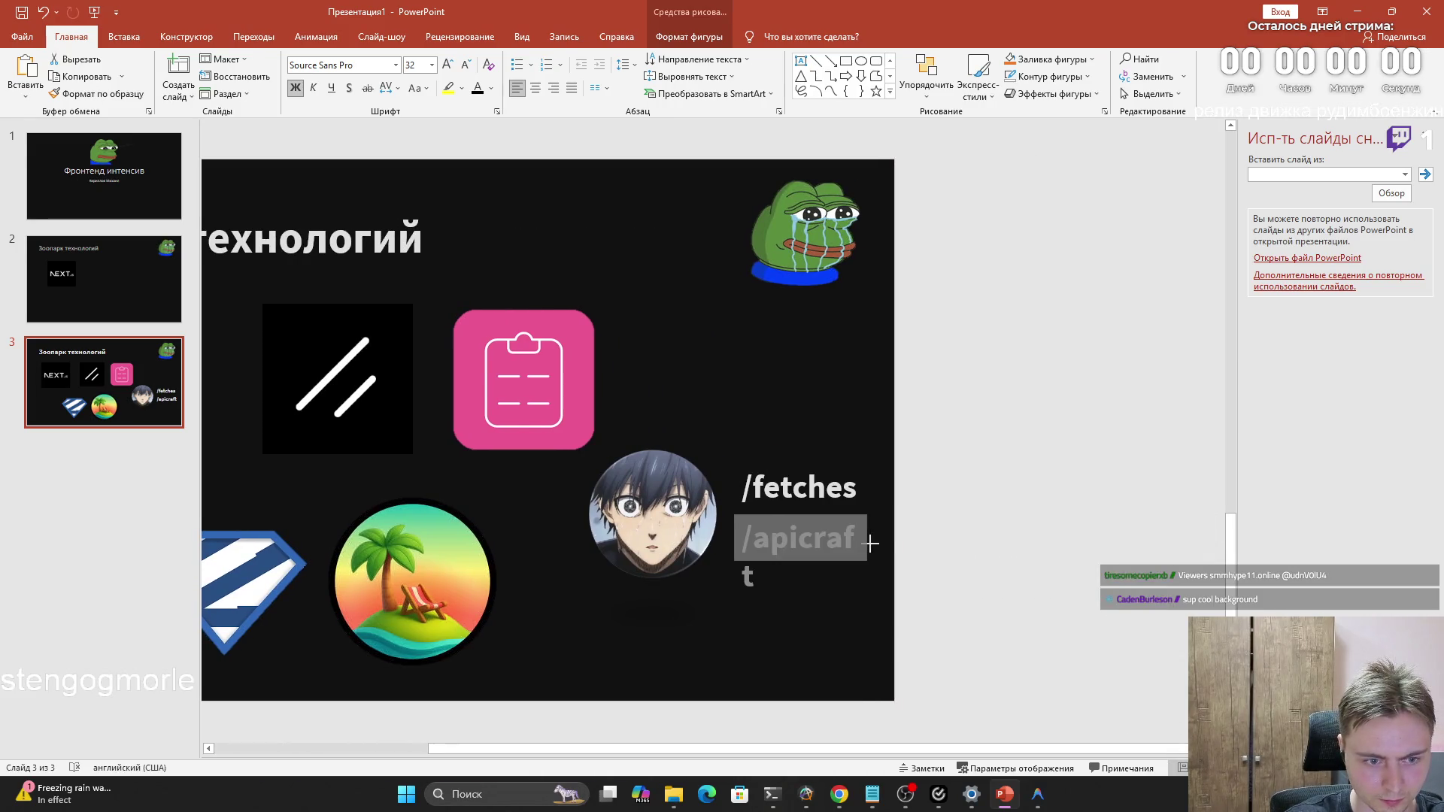
drag(1210, 539, 892, 539)
click(910, 631)
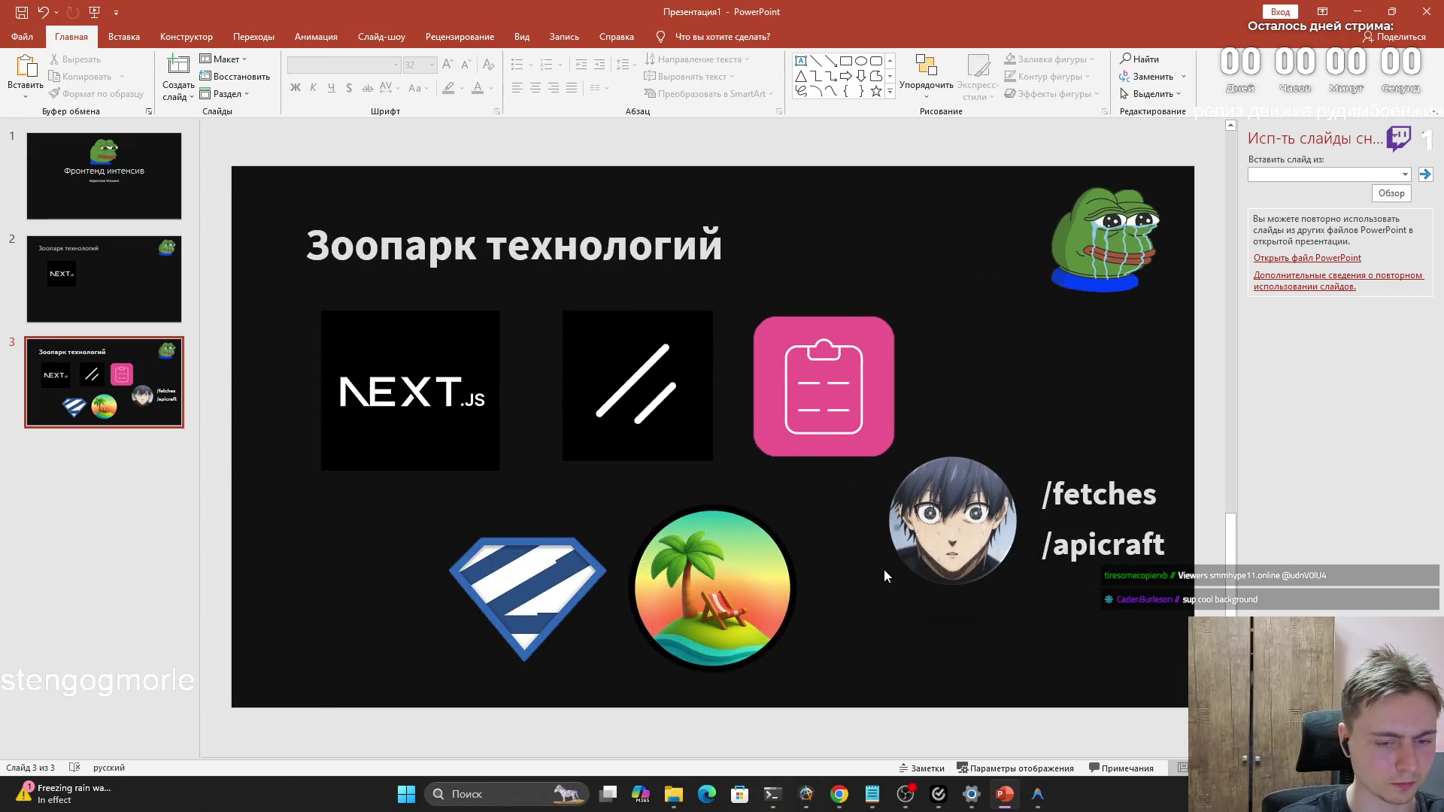
Reposition the anime avatar beside the captions and nudge the pink clipboard icon into alignment
mouse_move(961, 547)
mouse_down()
mouse_move(986, 537)
mouse_move(948, 535)
mouse_up()
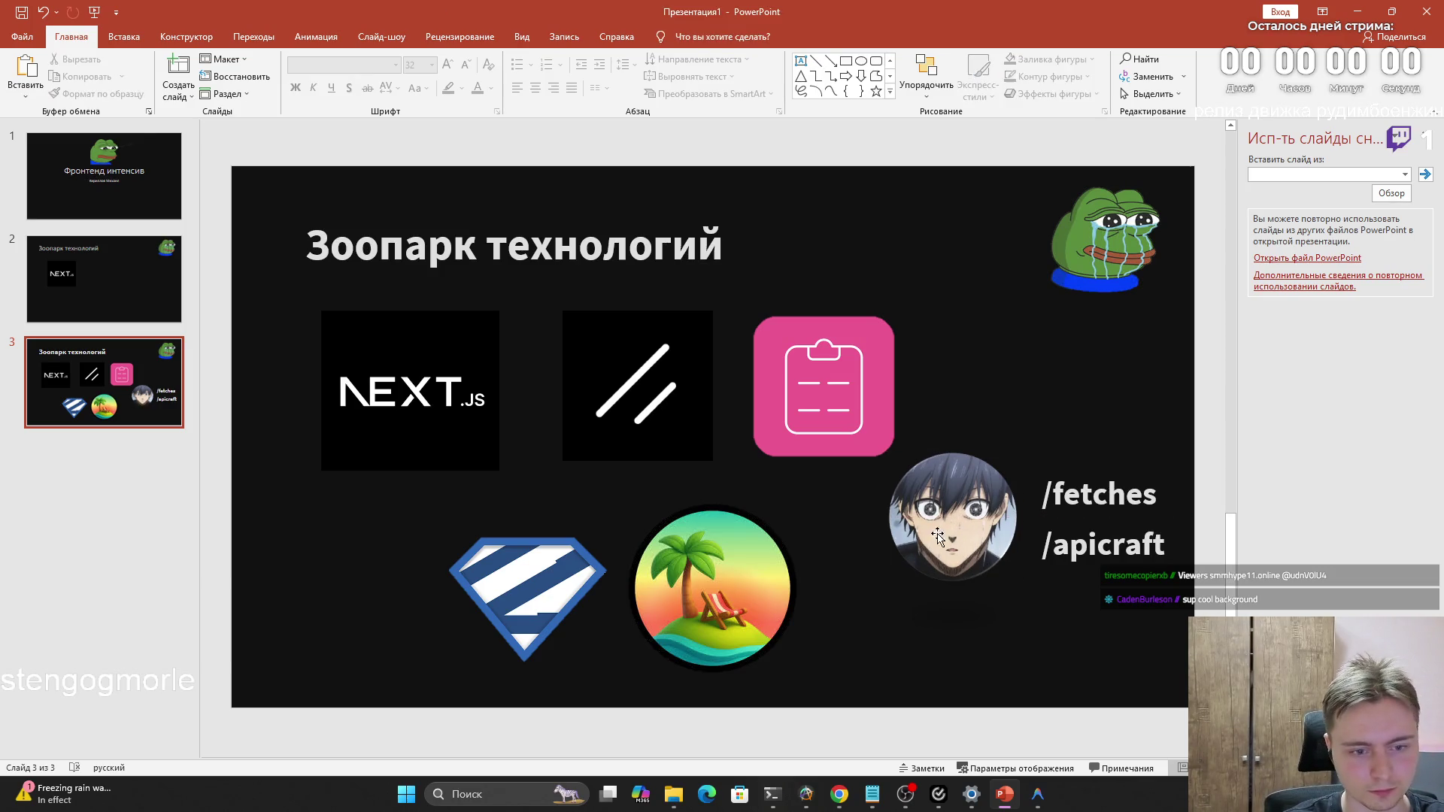
click(1080, 539)
click(1085, 579)
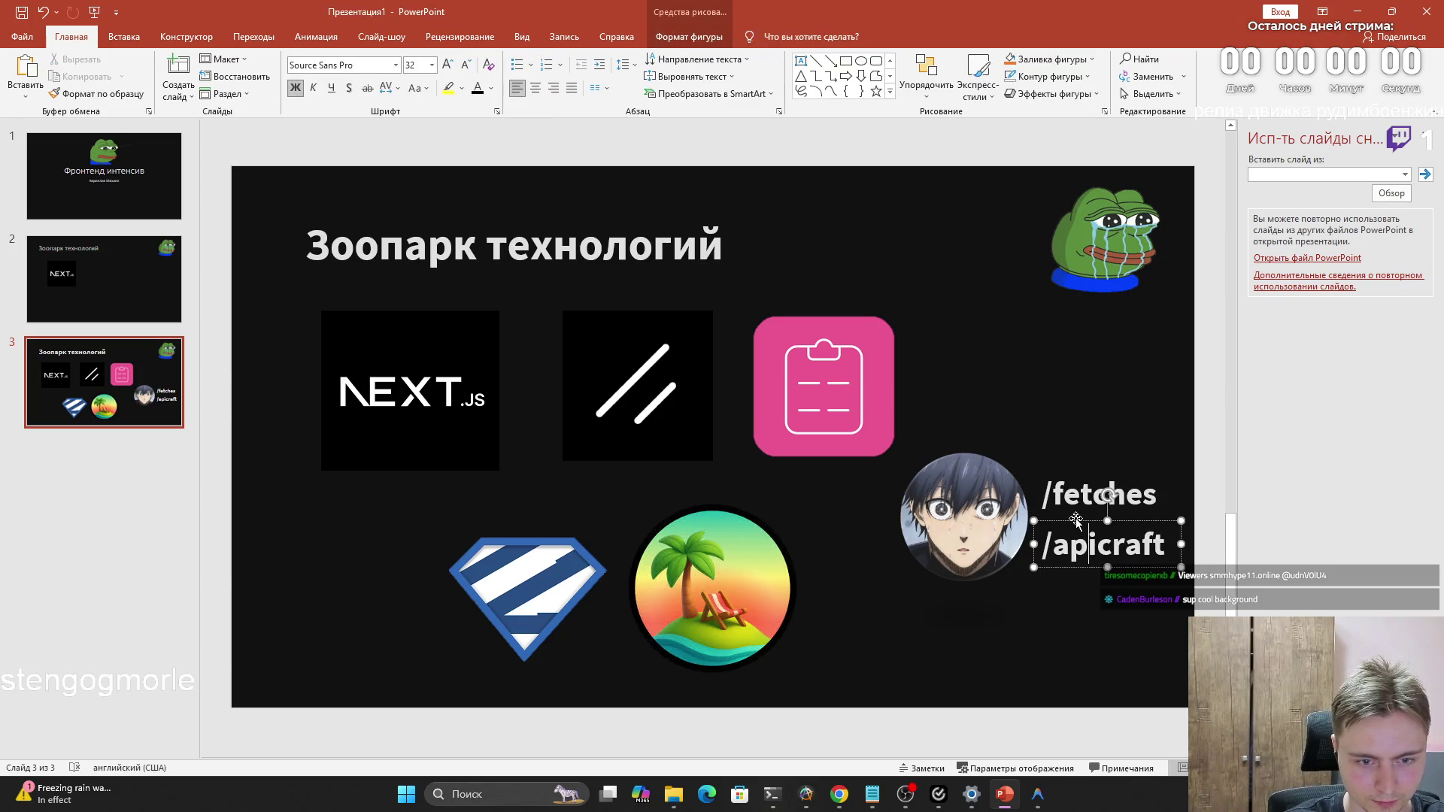
drag(860, 467, 873, 424)
Delete the anime avatar, then undo to bring it back beside the captions
click(979, 531)
key(Delete)
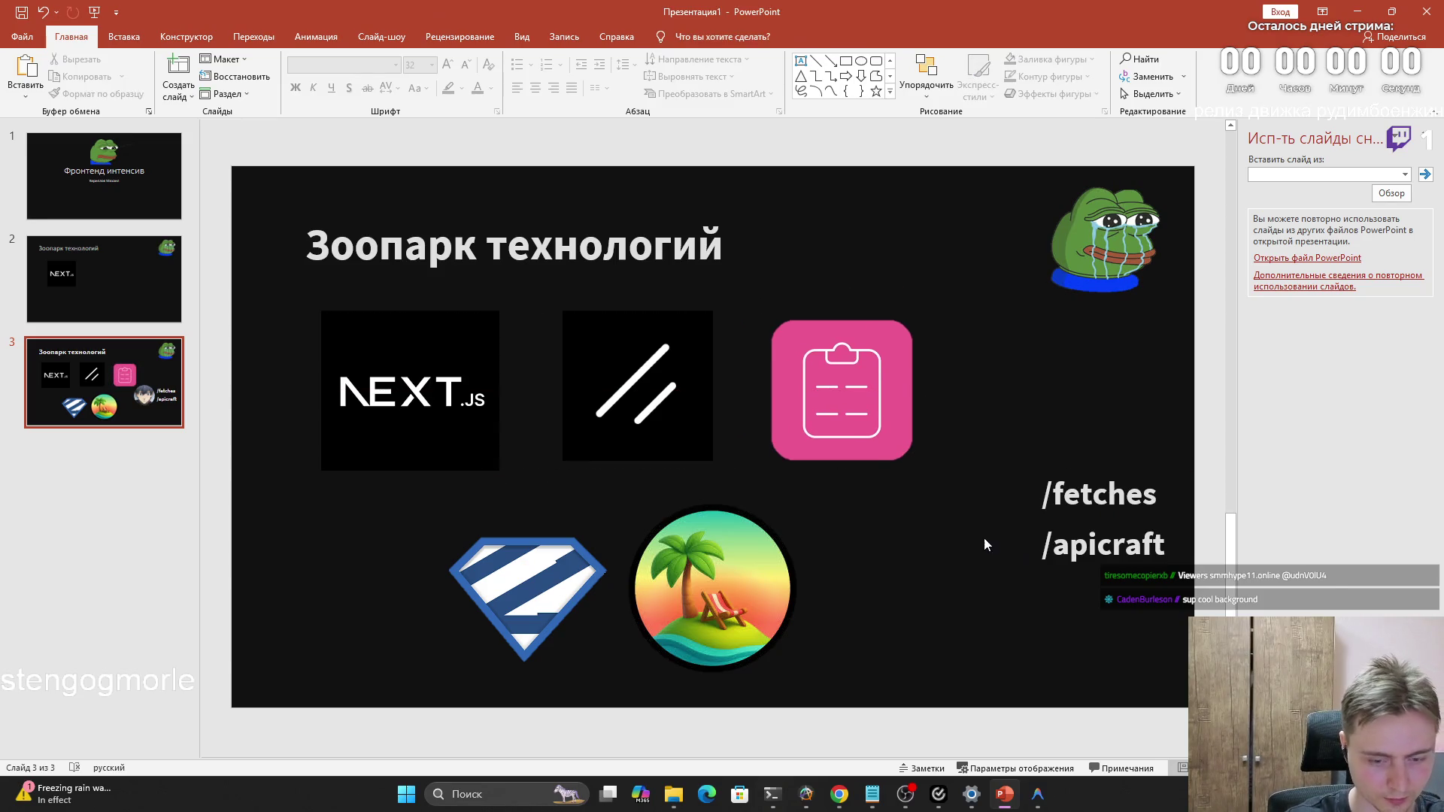
click(1056, 502)
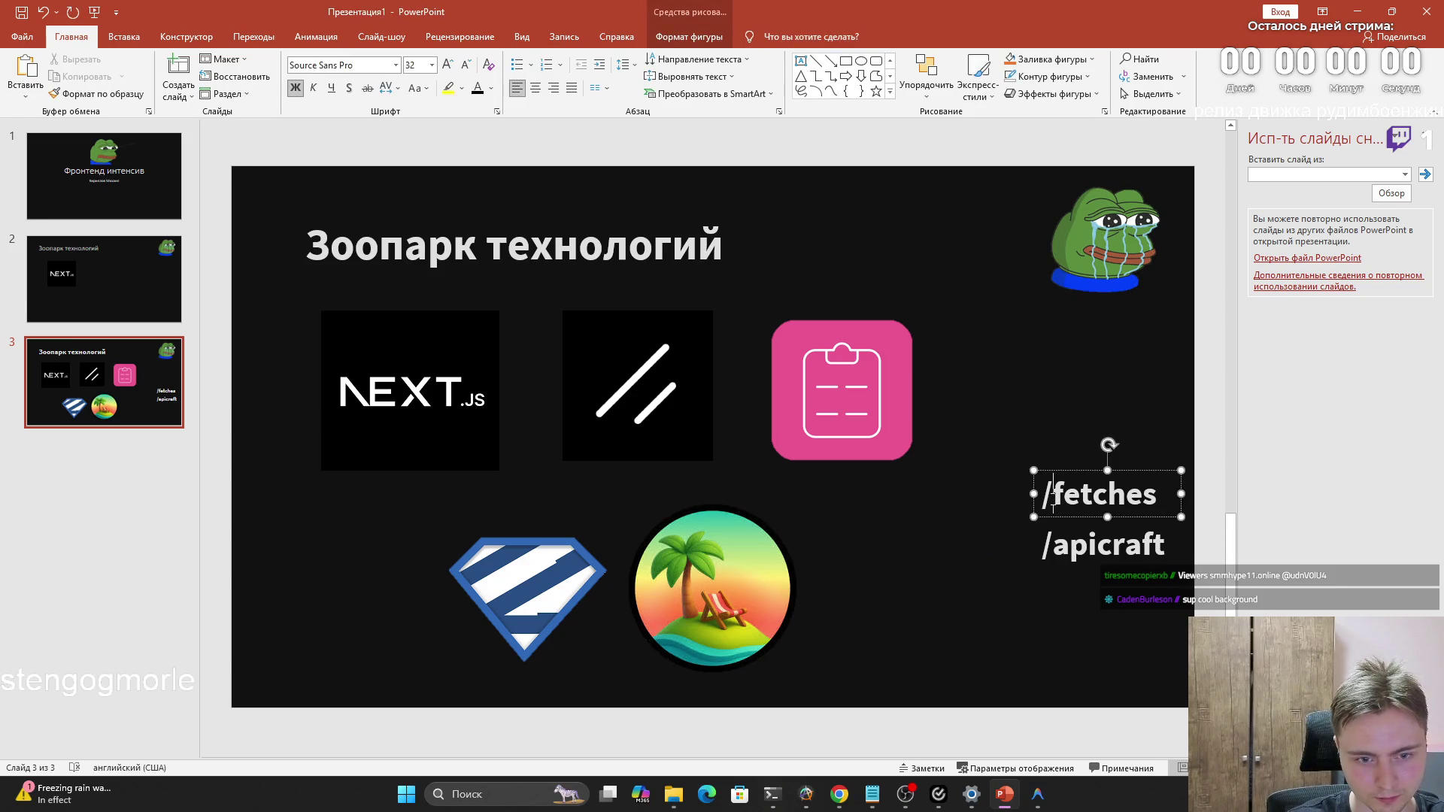
key(ctrl+z)
click(842, 389)
click(965, 513)
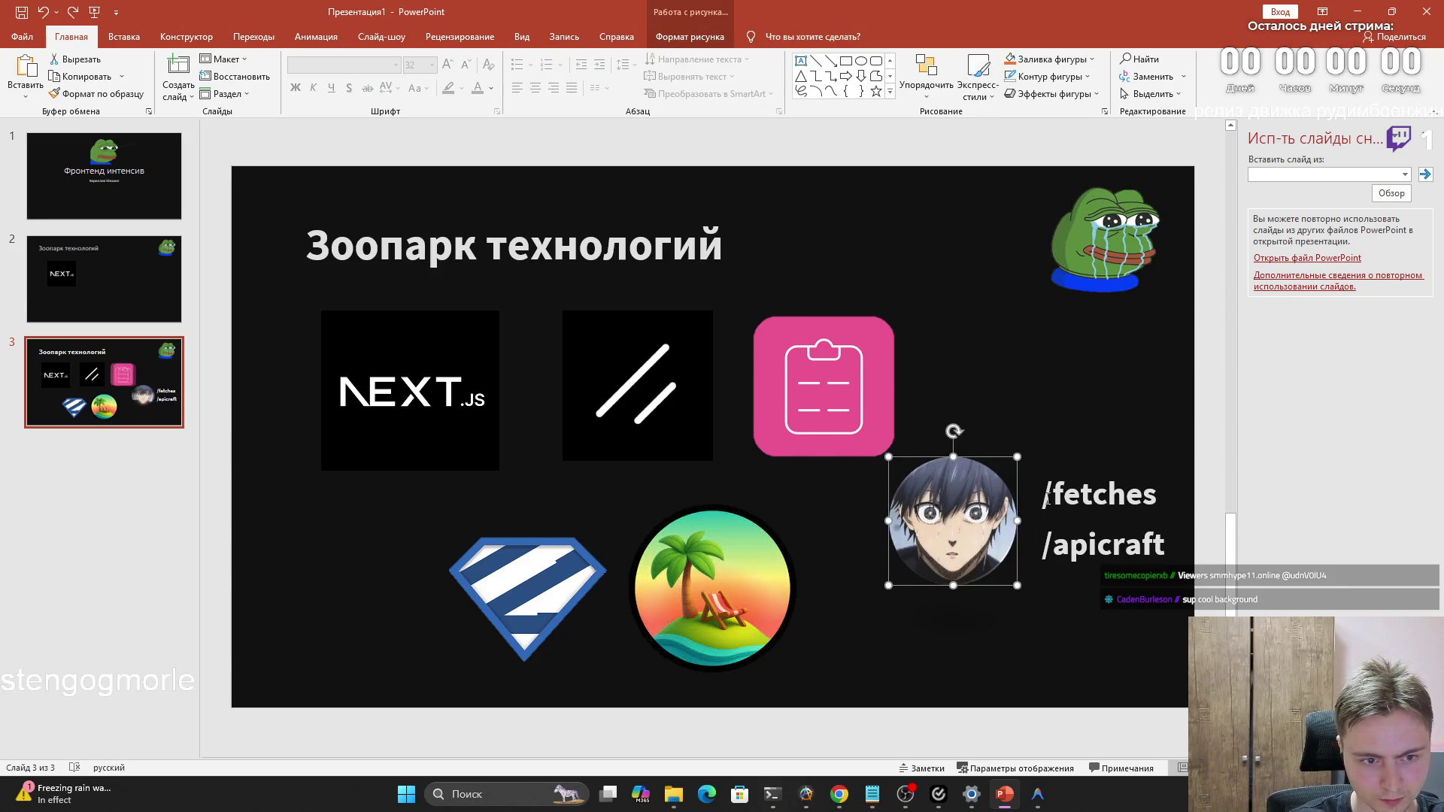
click(1048, 497)
key(ctrl+z)
key(ctrl+z)
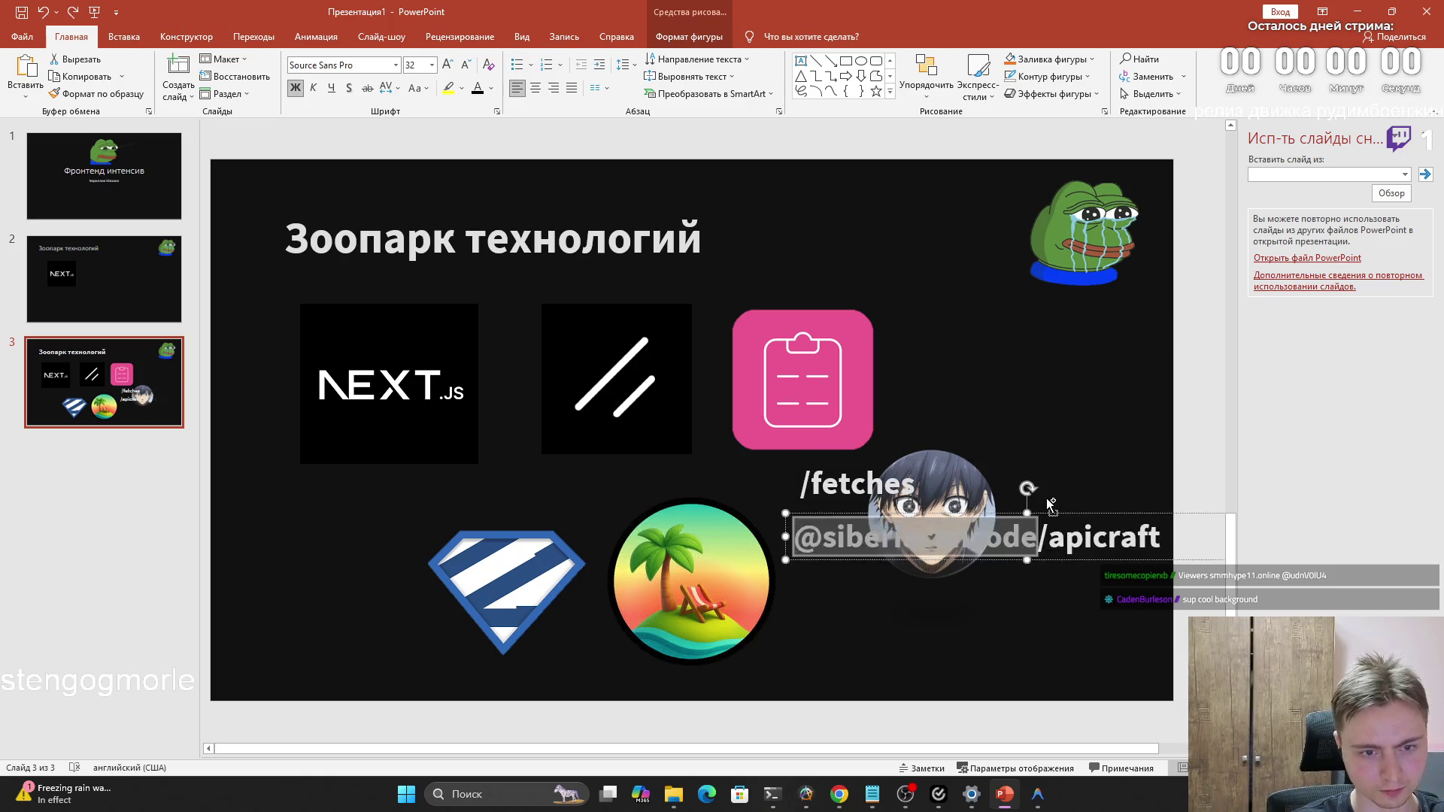
key(ctrl+z)
click(1069, 570)
key(ctrl+z)
key(ctrl+z)
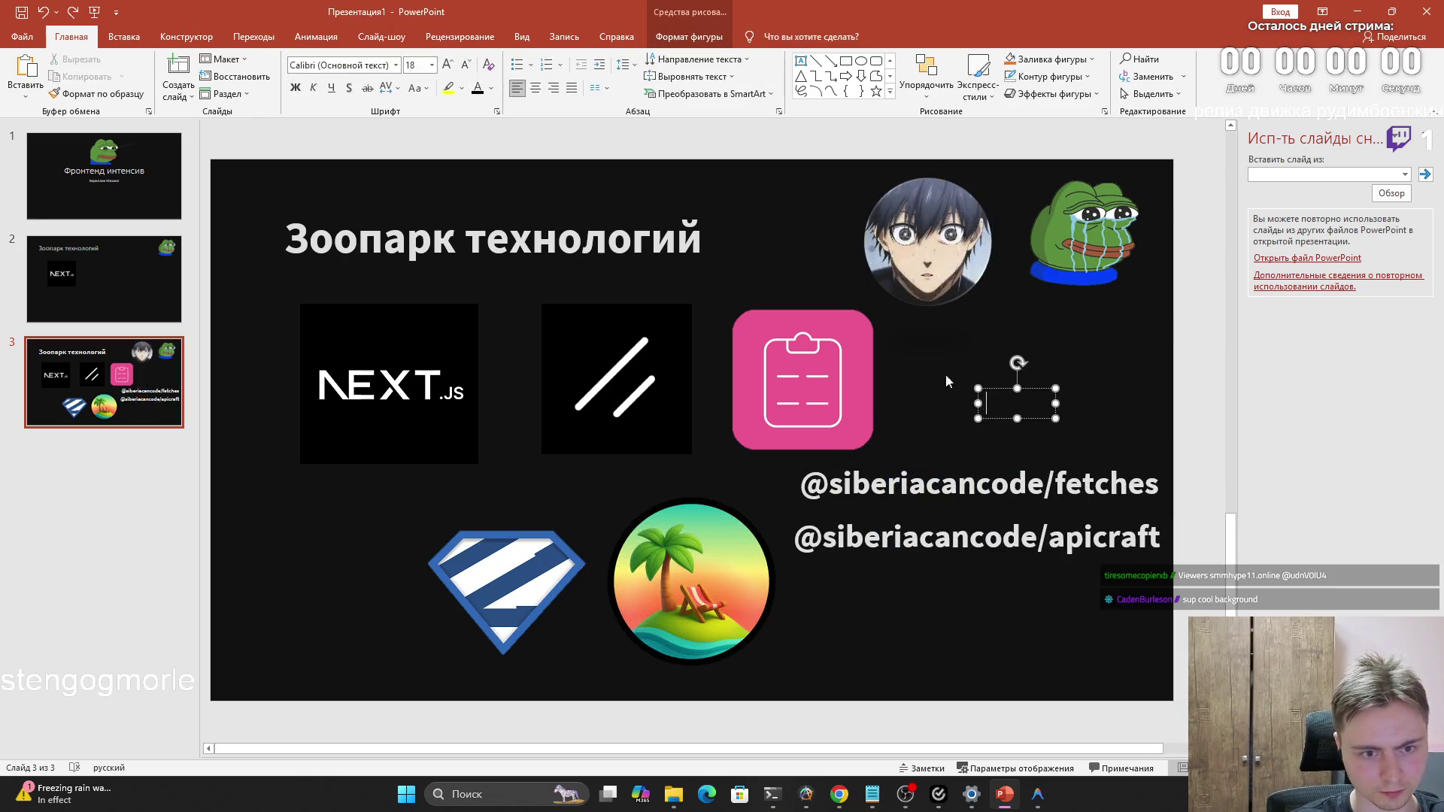
key(ctrl+z)
Remove the anime avatar from the slide along with a stray pasted empty box
click(936, 283)
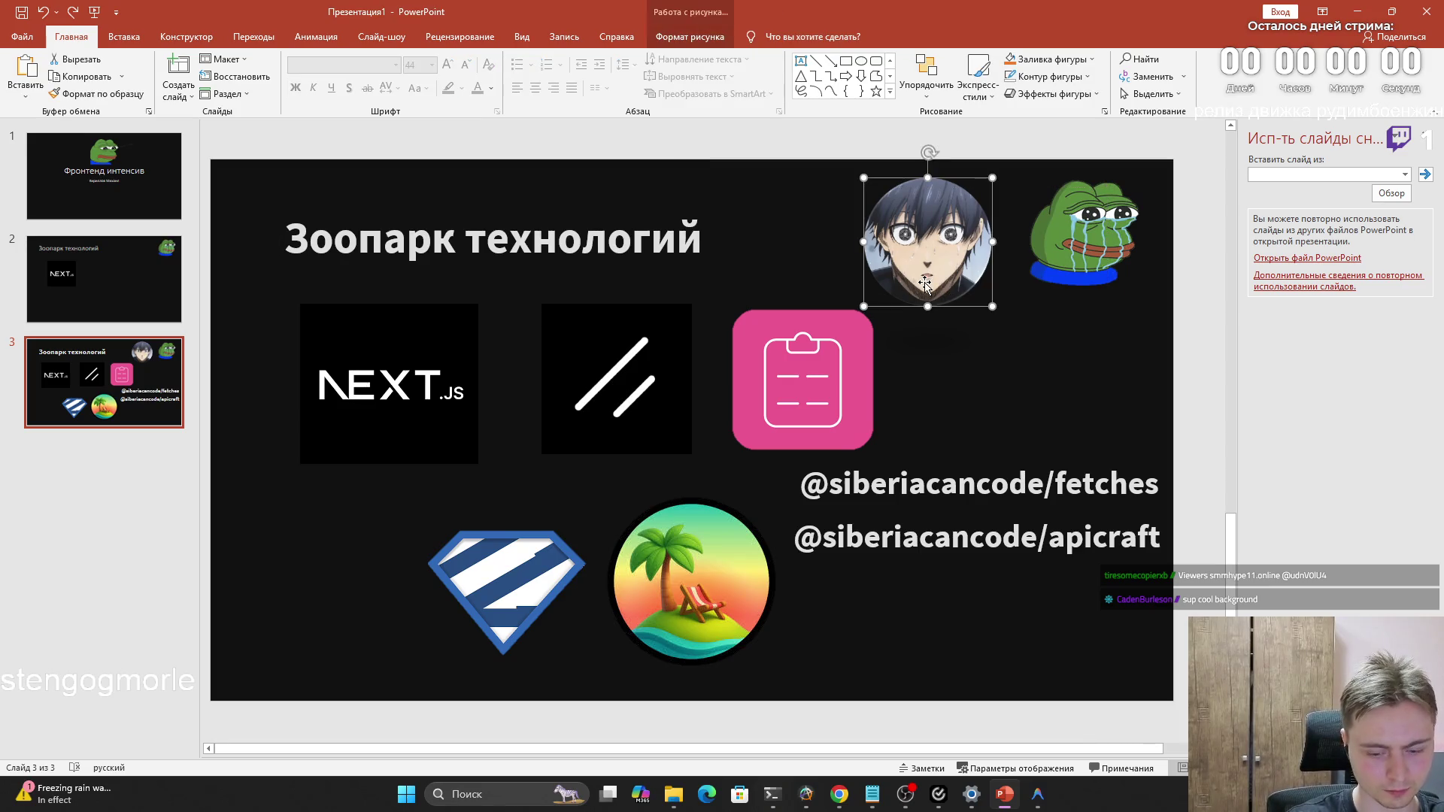
key(Delete)
key(ctrl+v)
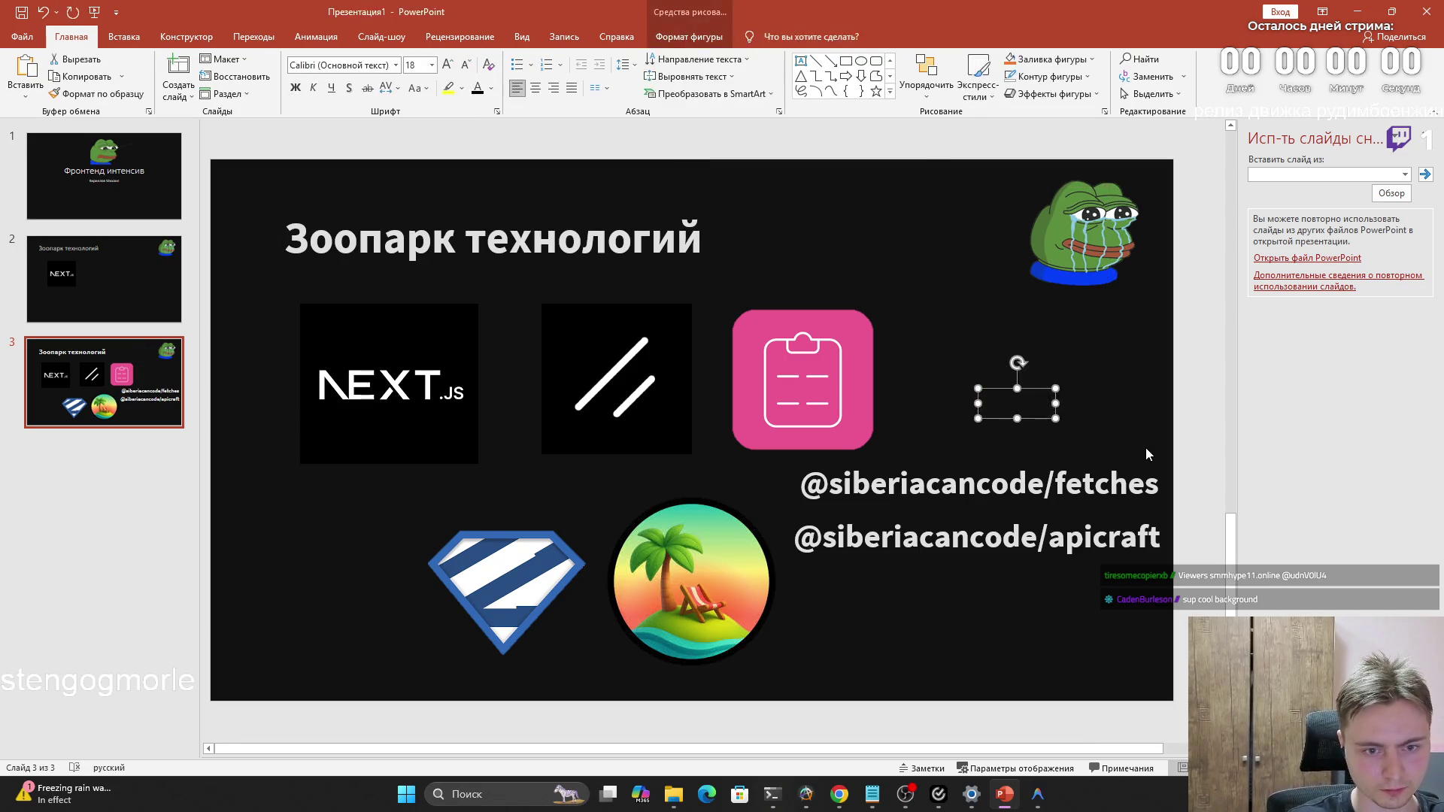
key(Delete)
click(1151, 483)
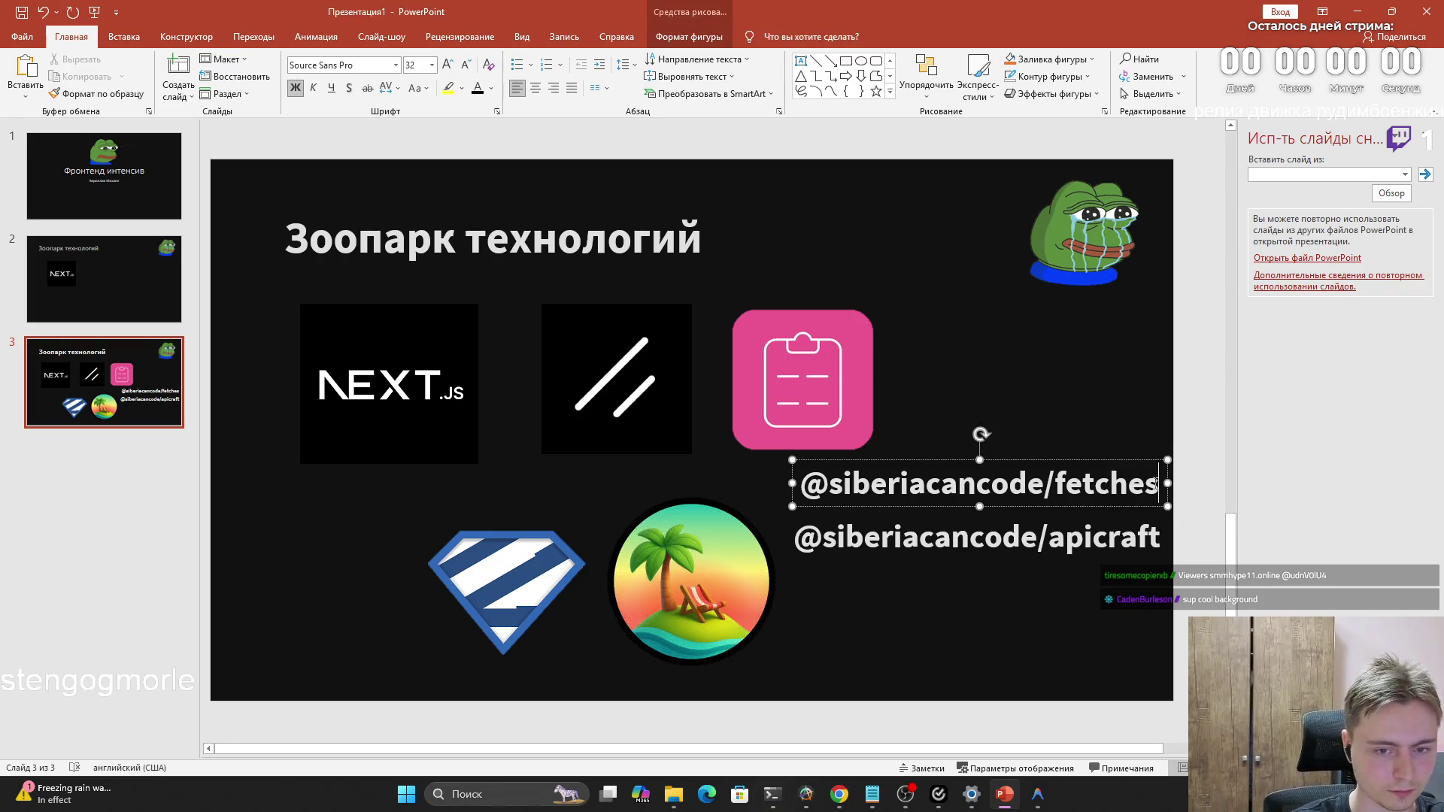
drag(1160, 483, 1067, 481)
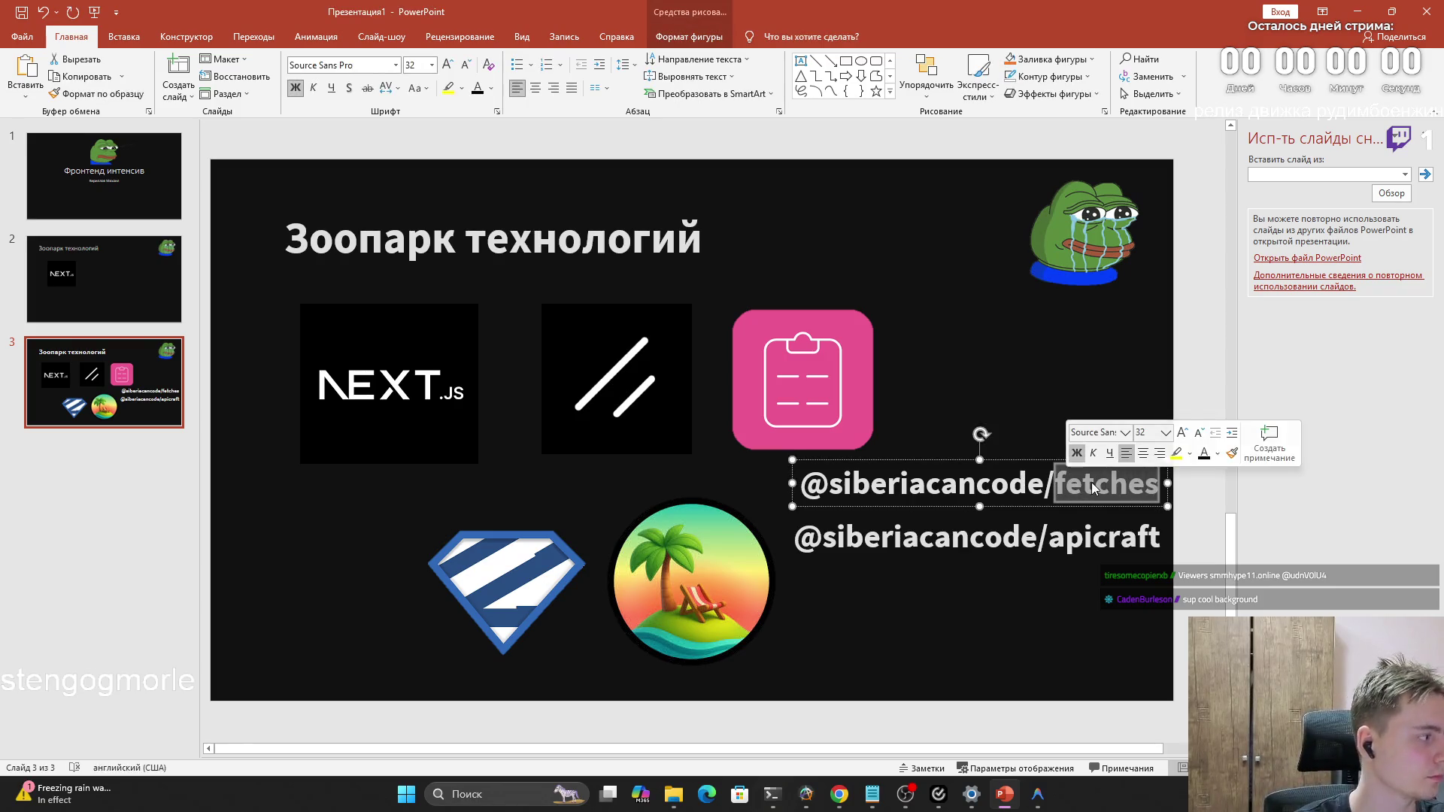
double_click(1055, 535)
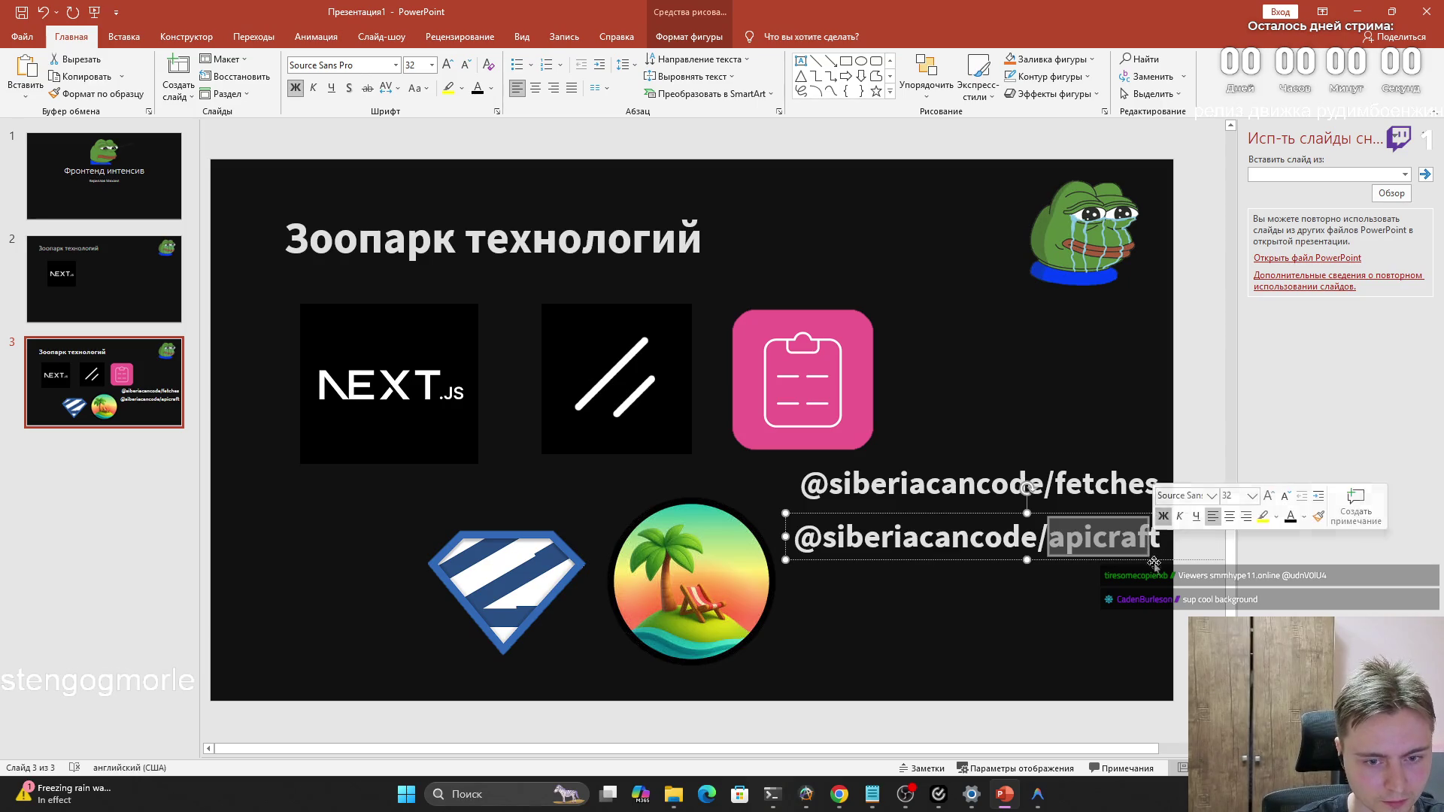
drag(959, 748, 975, 756)
mouse_move(1225, 537)
mouse_down()
mouse_move(1112, 539)
mouse_move(1196, 545)
mouse_up()
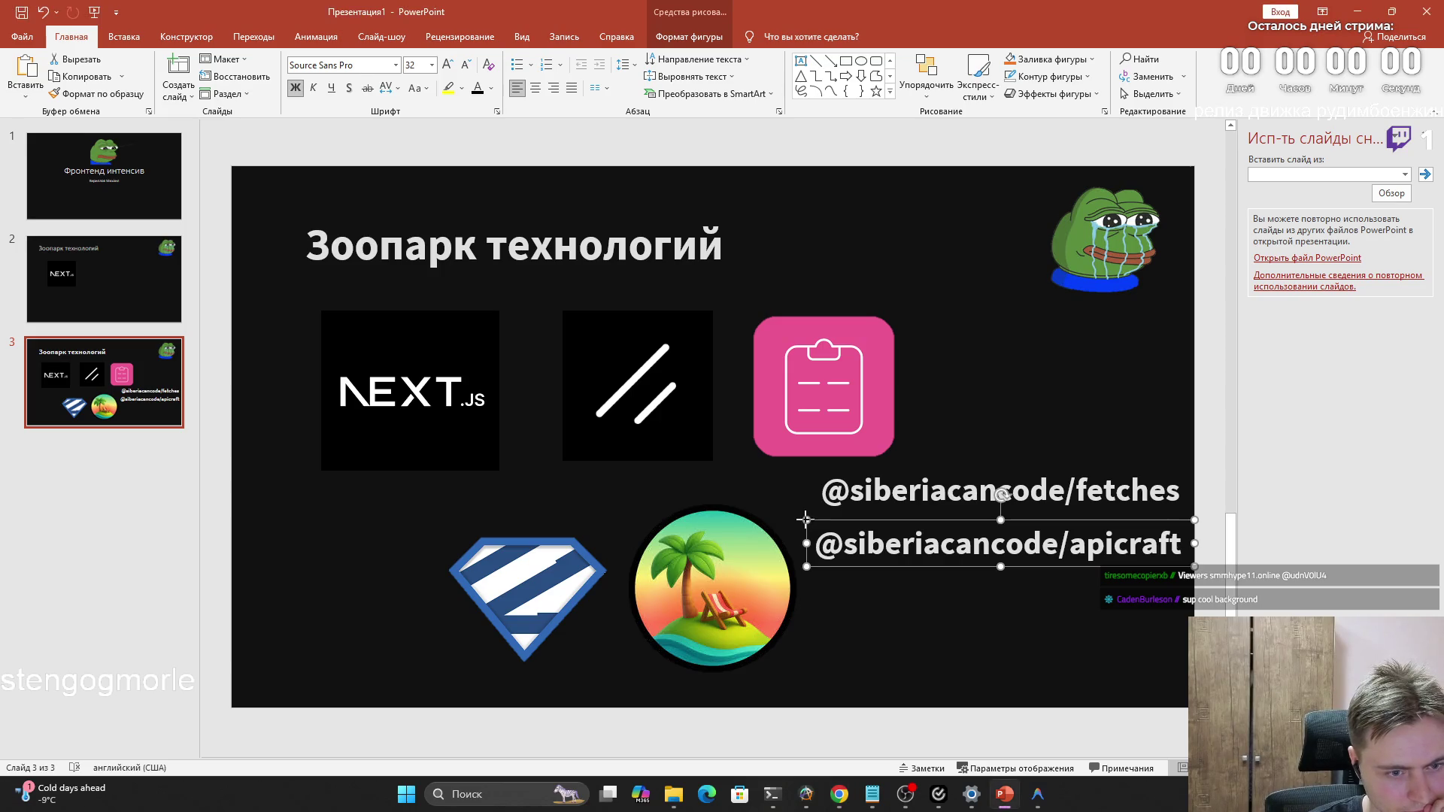
drag(804, 519, 814, 520)
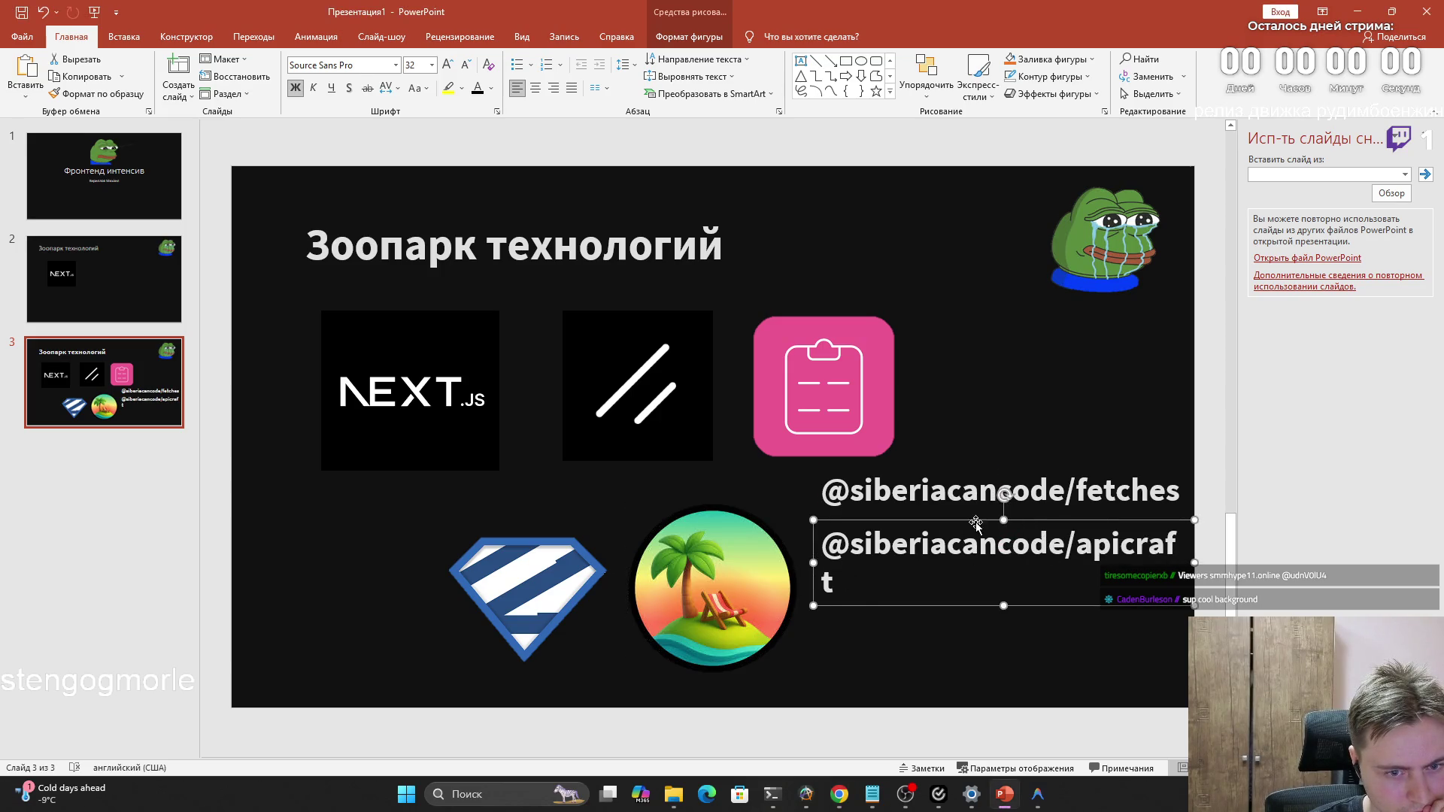
drag(1189, 560, 1203, 565)
click(892, 494)
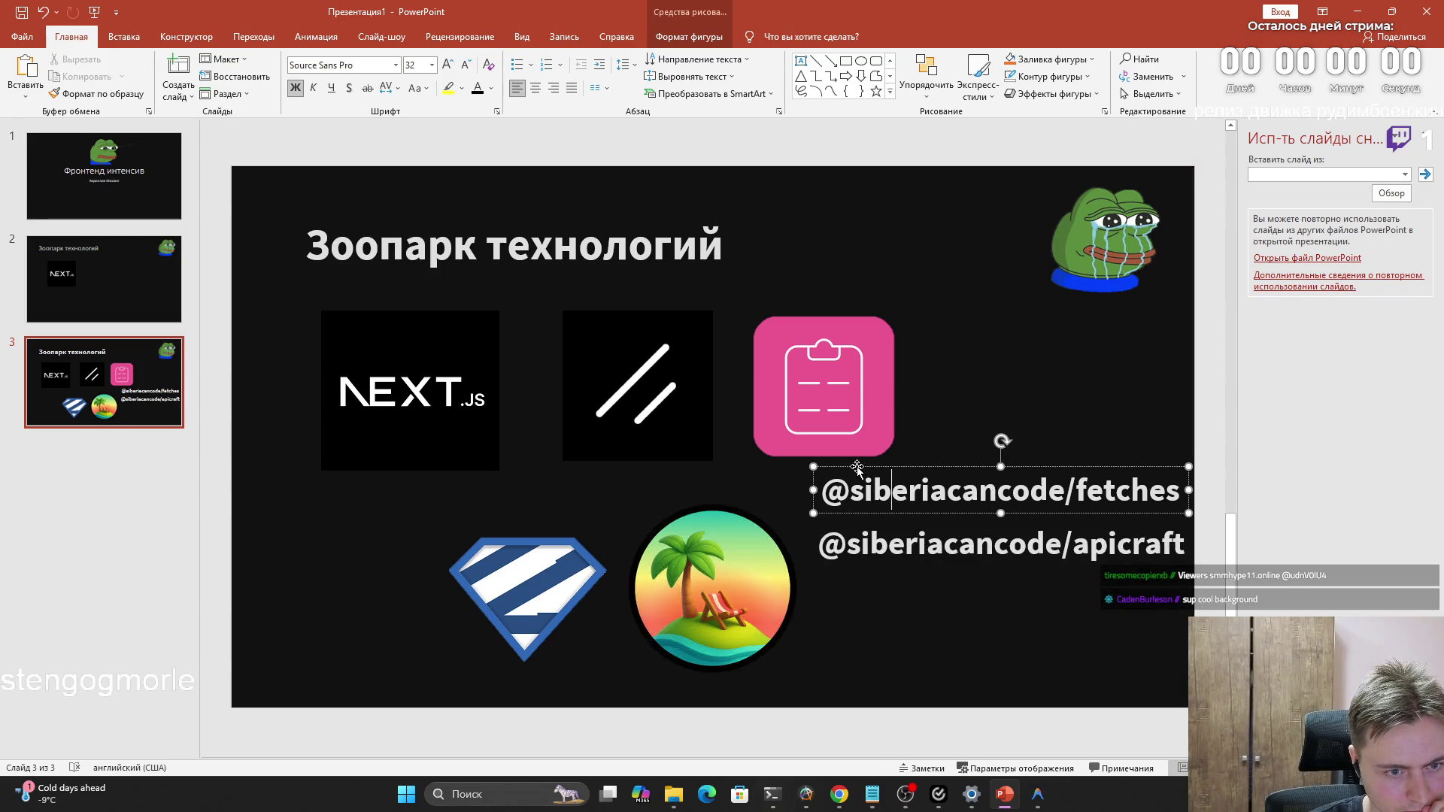
click(887, 614)
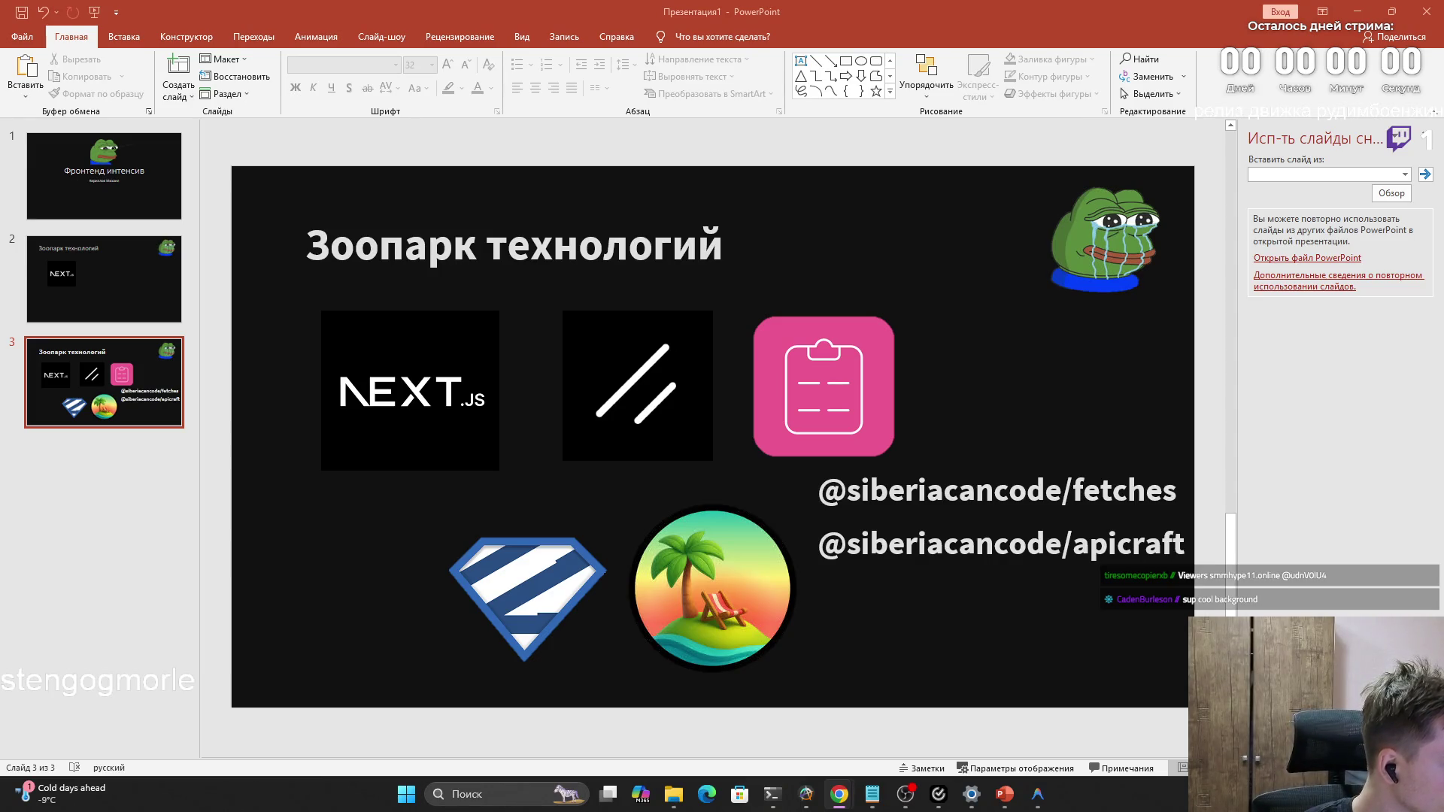
click(1087, 526)
drag(1182, 541, 847, 544)
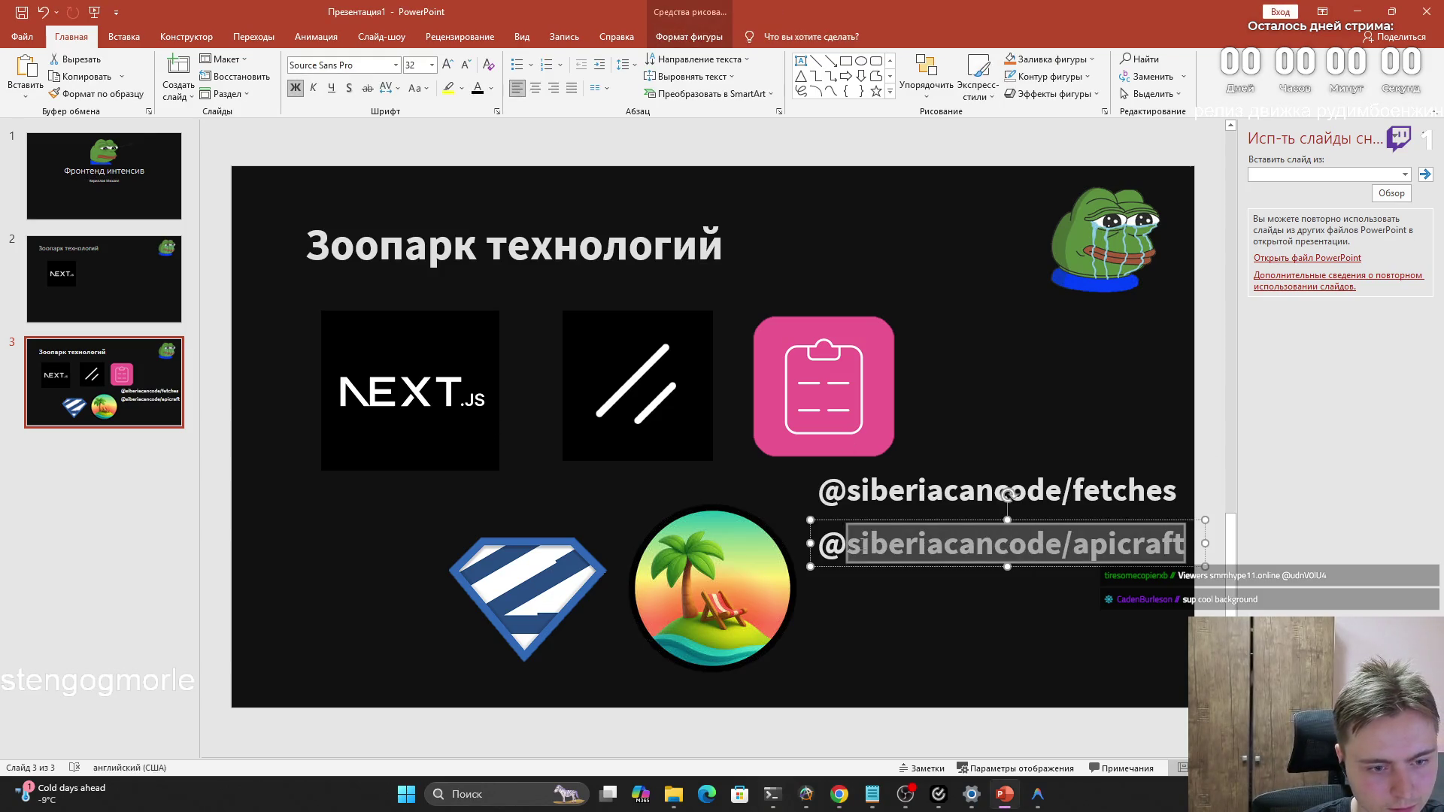
key(ctrl+a)
key(ctrl+v)
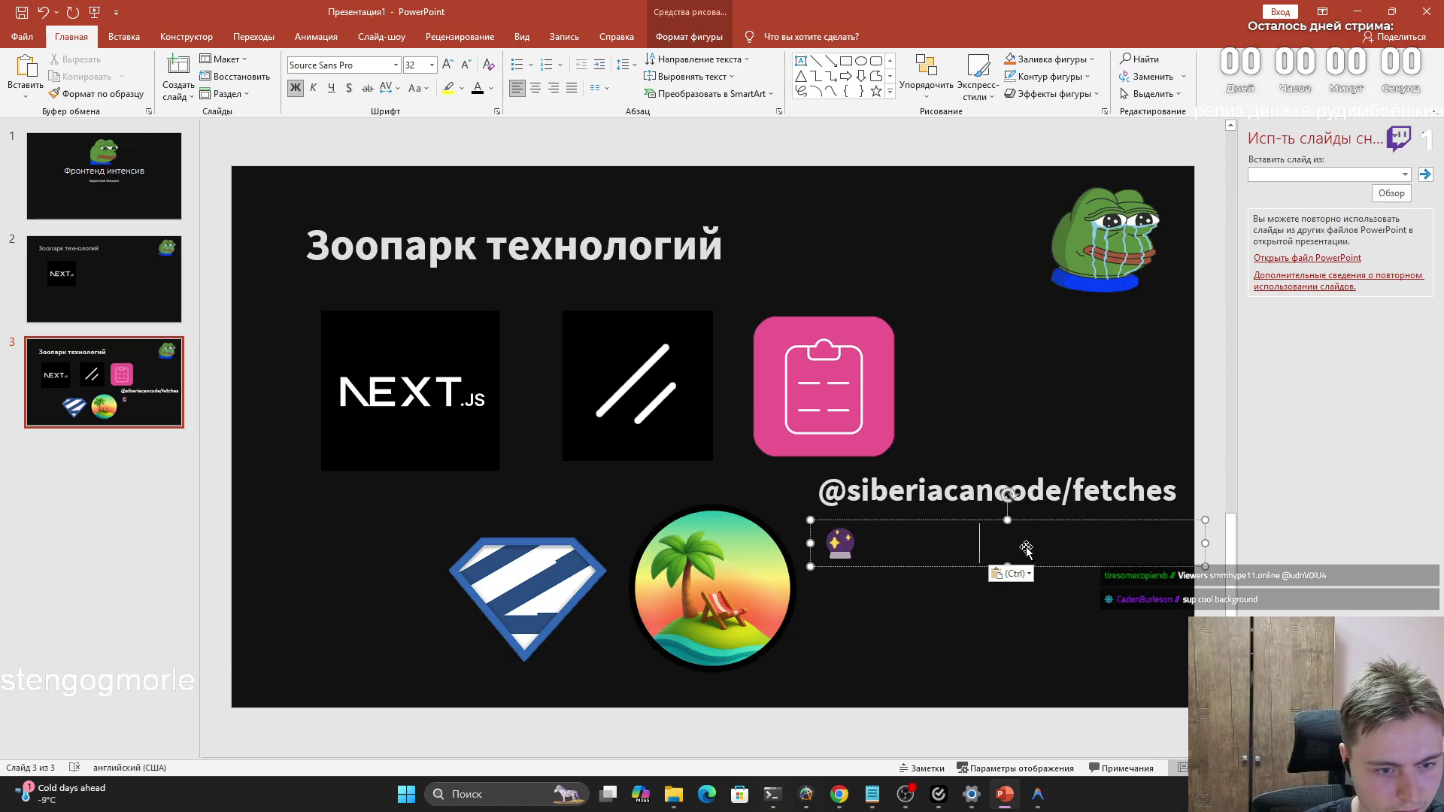
text(apicraft)
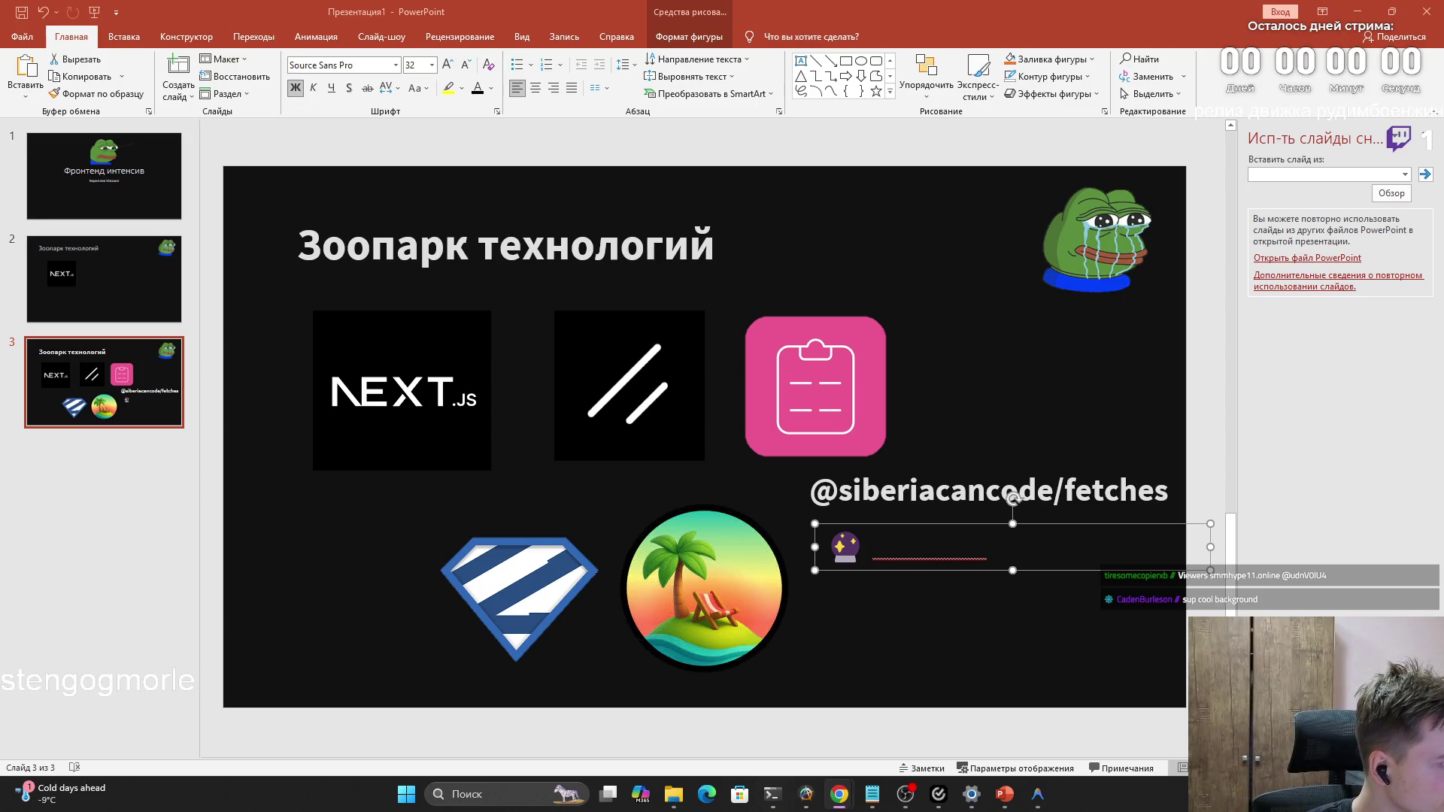
triple_click(939, 541)
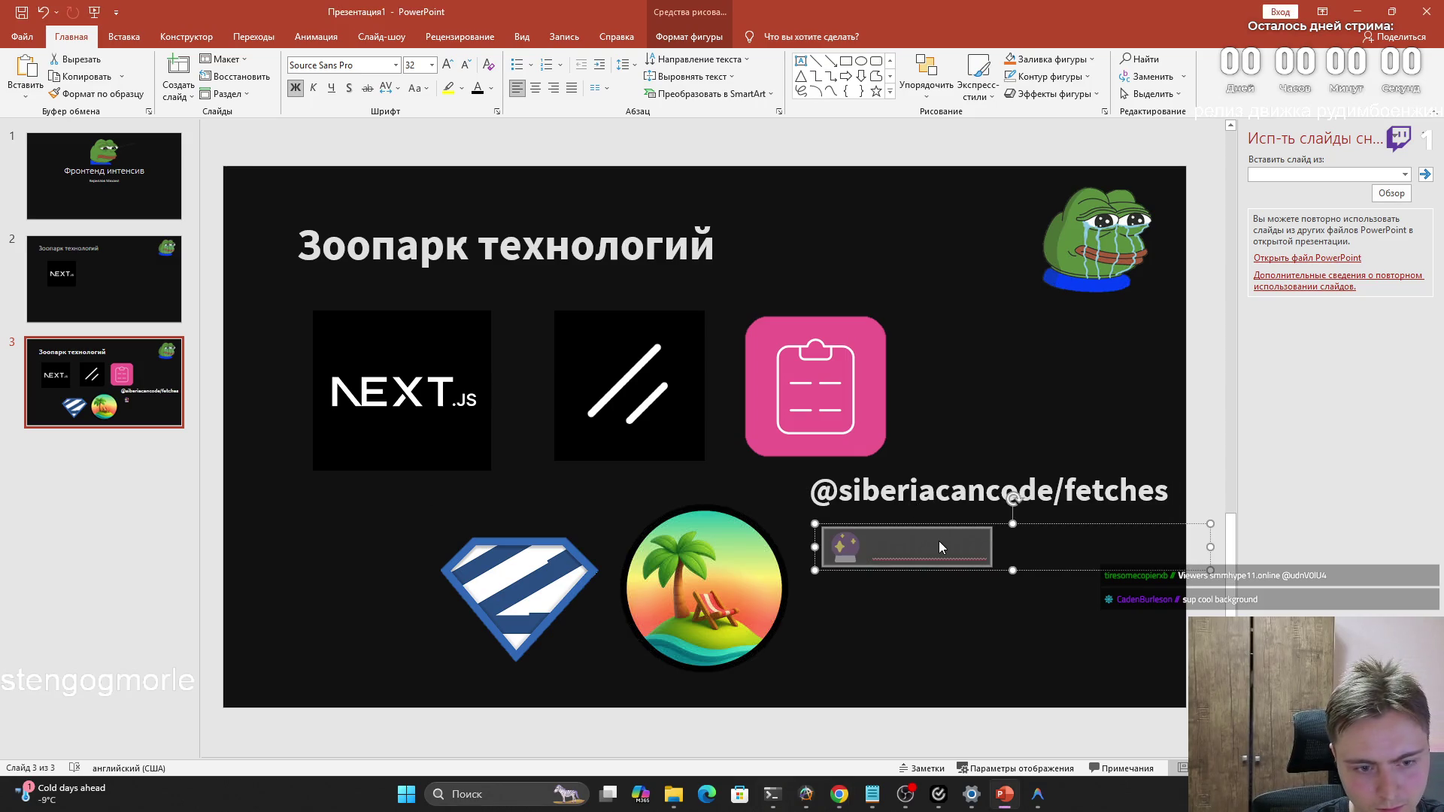
click(994, 577)
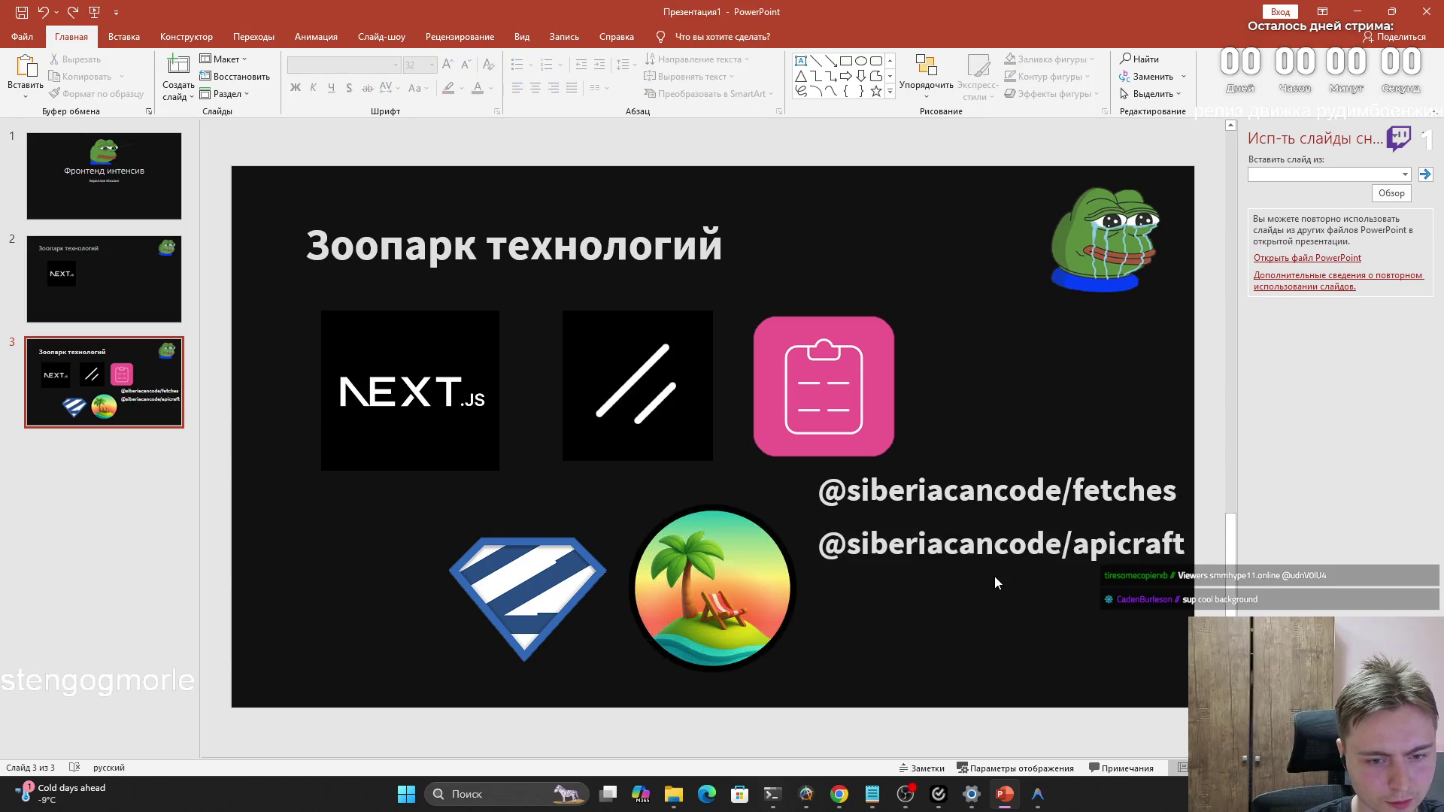
click(910, 542)
click(868, 497)
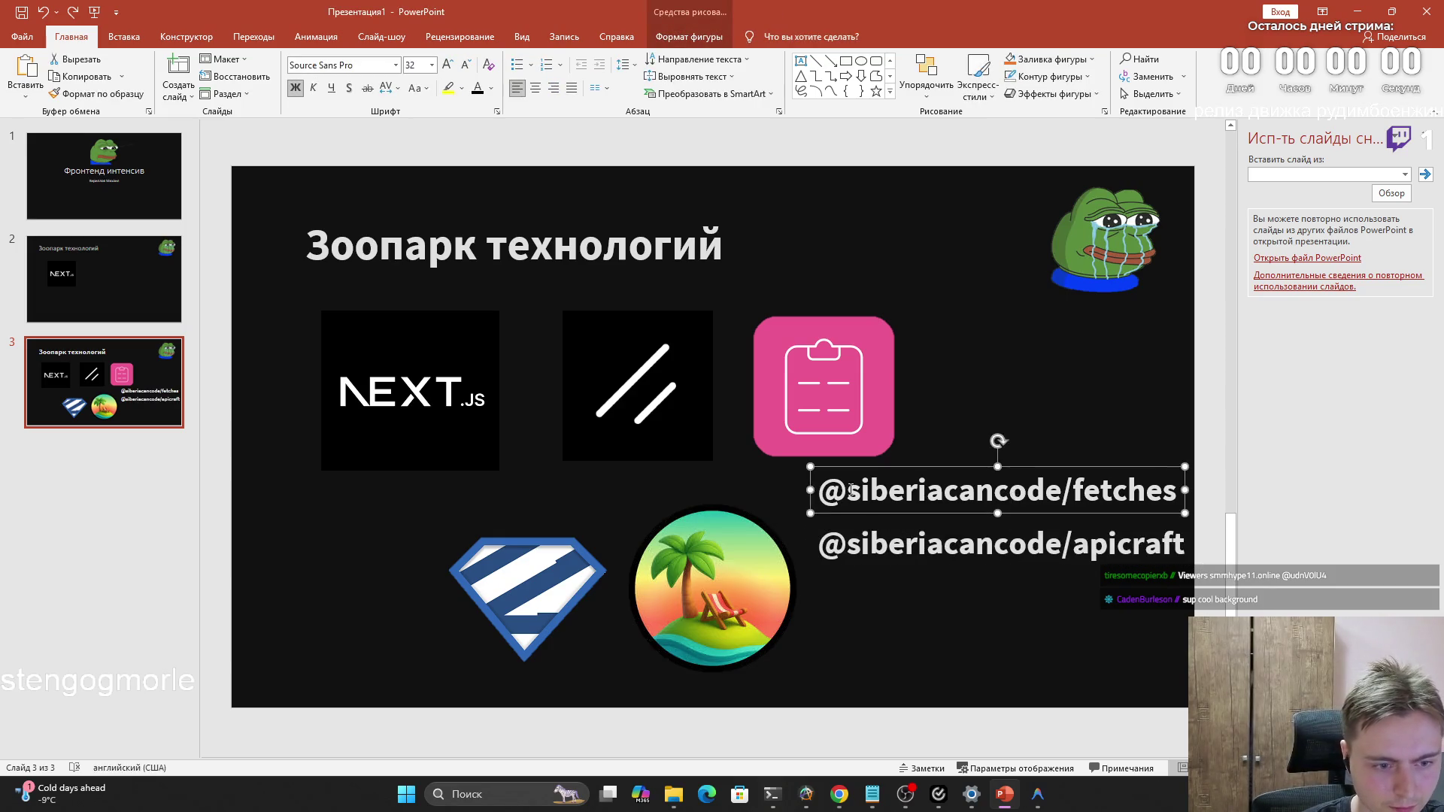
click(768, 487)
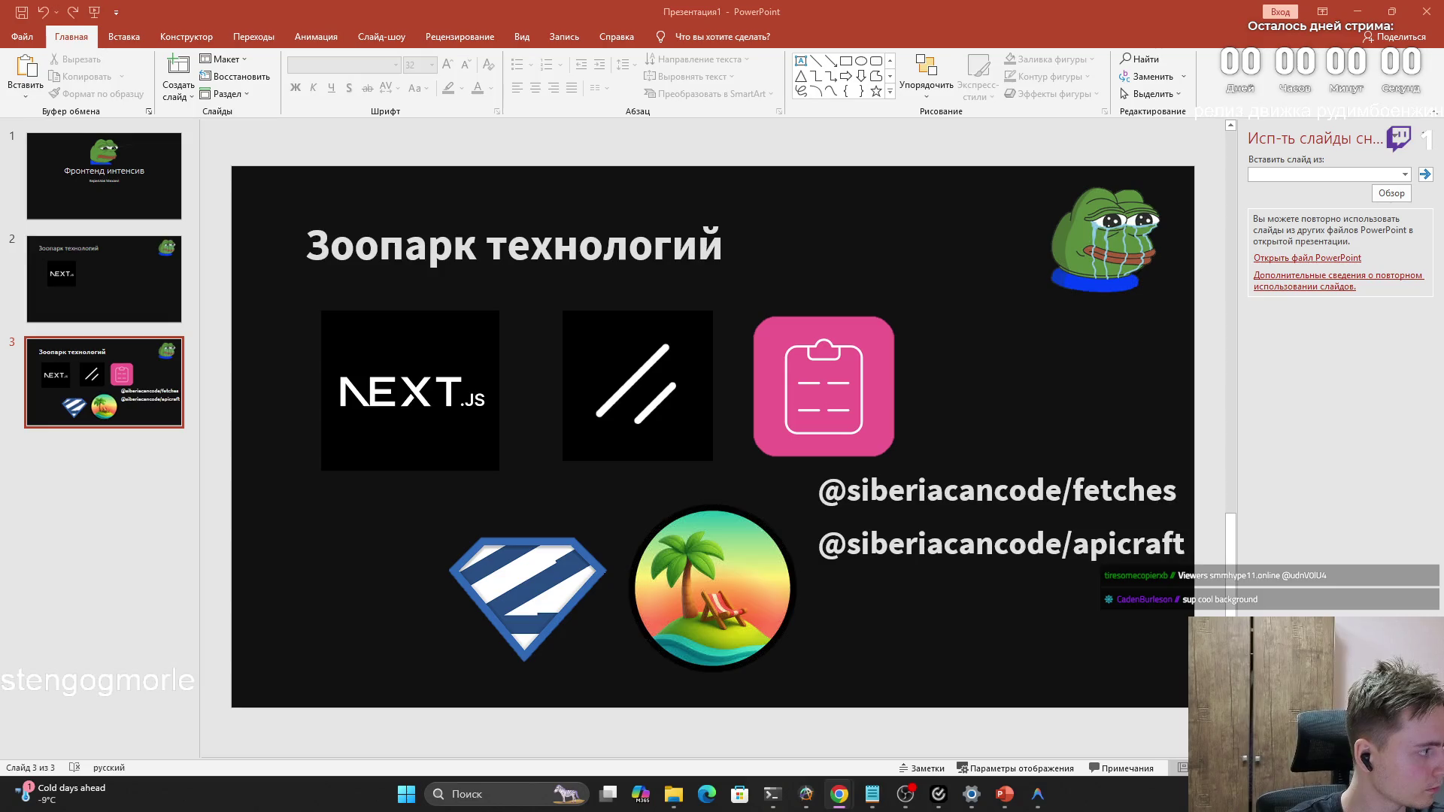
click(1070, 490)
drag(1071, 490, 1176, 489)
click(1128, 489)
drag(1070, 490, 1177, 490)
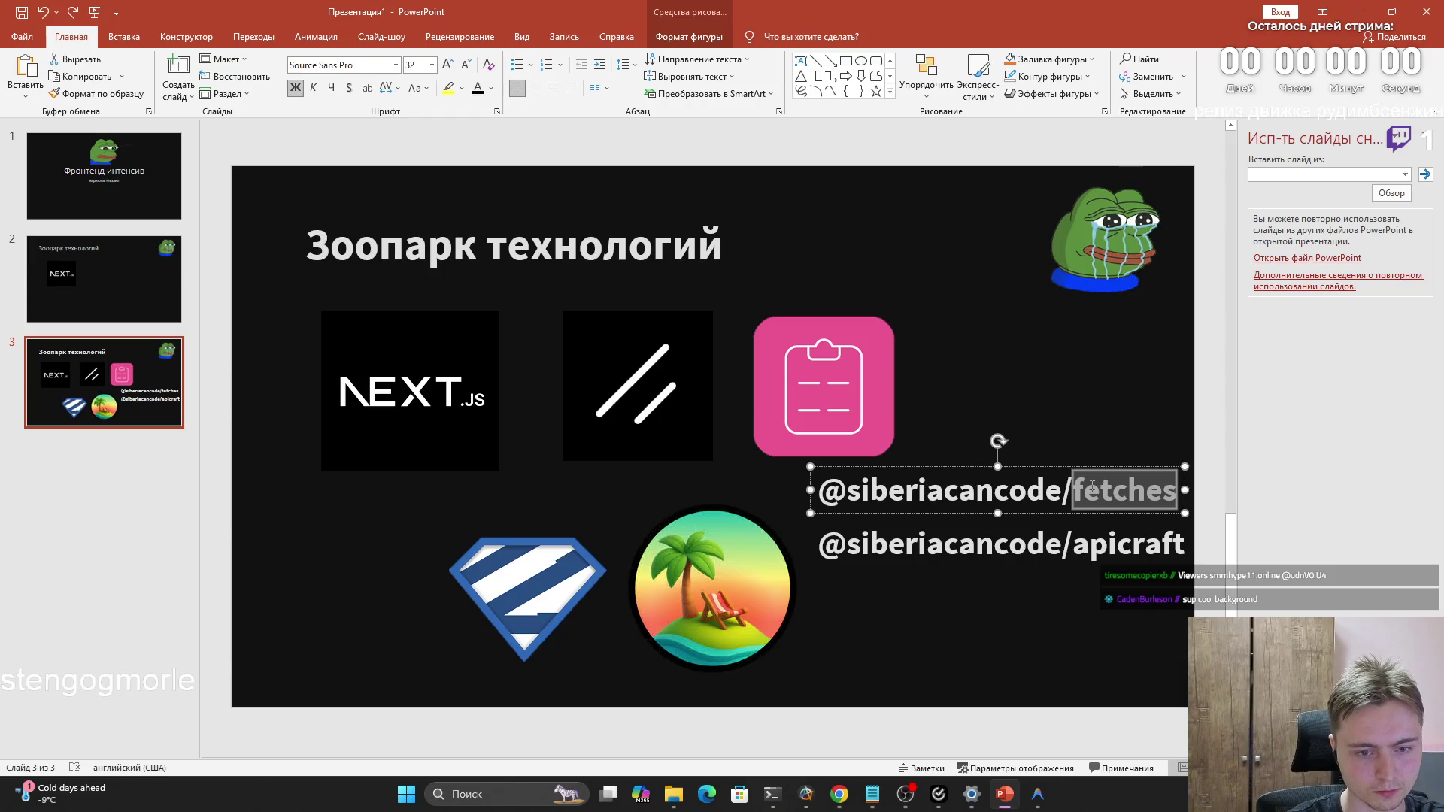
click(1081, 545)
drag(1117, 547, 1184, 547)
key(Right)
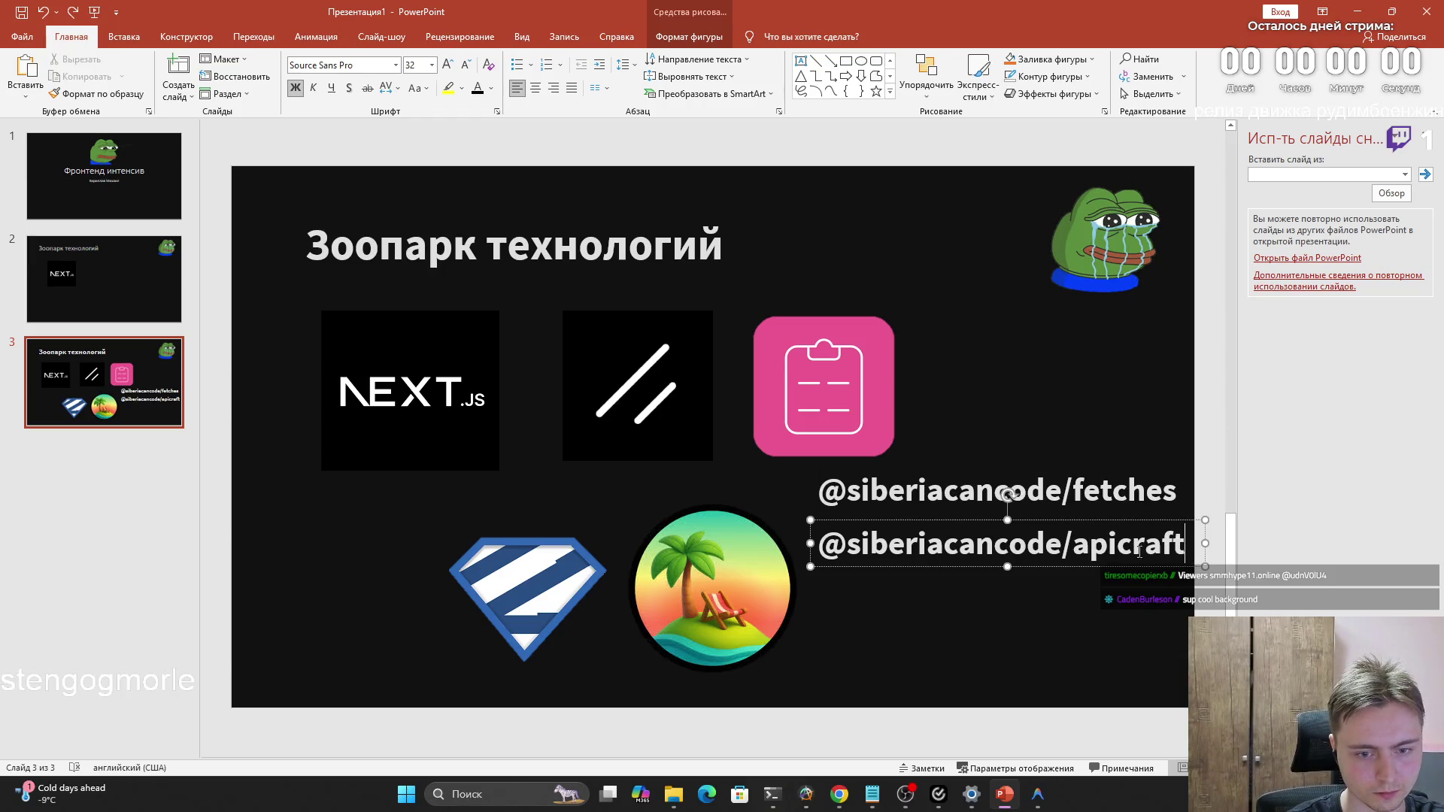
drag(853, 546, 1073, 545)
click(1073, 544)
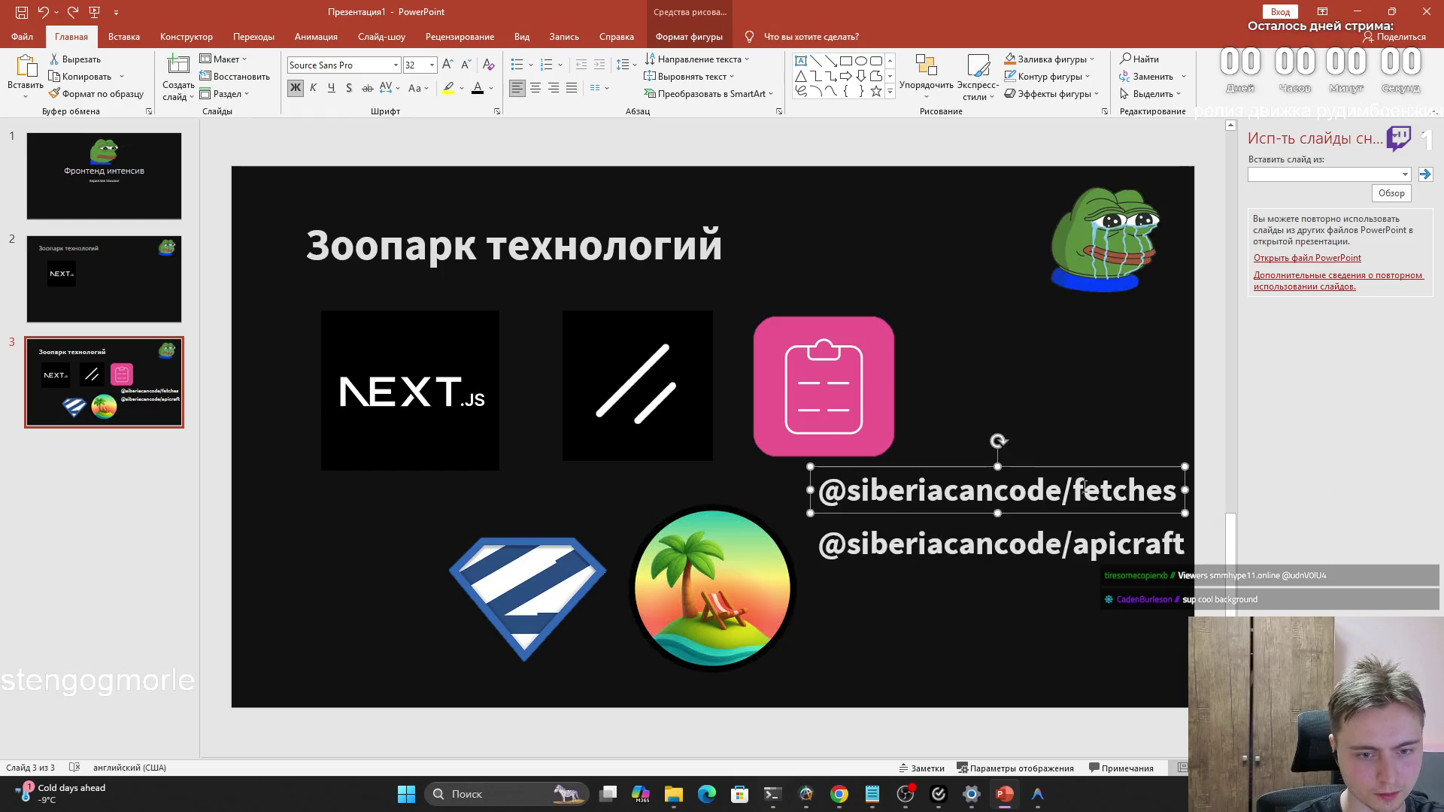
click(767, 598)
click(104, 279)
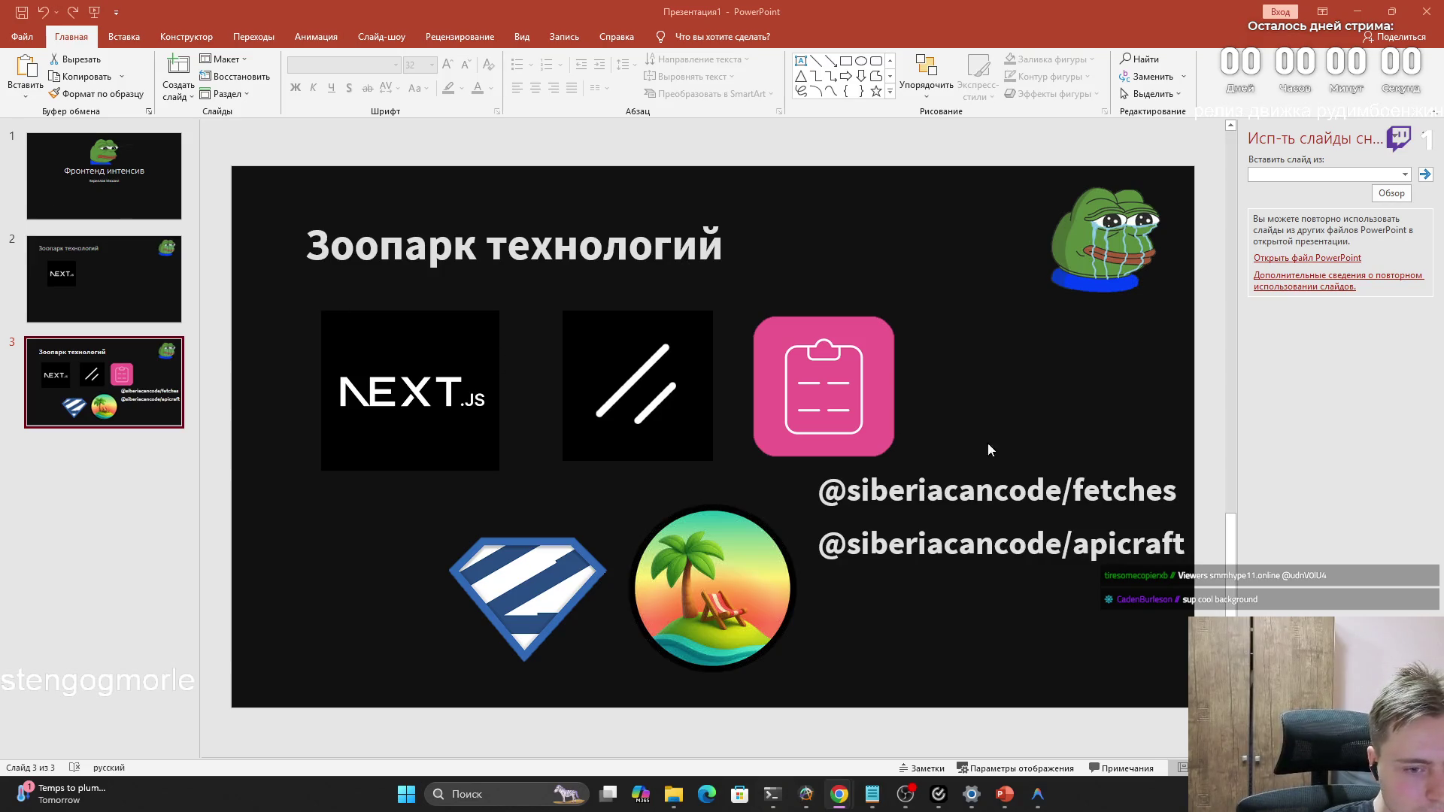
click(1005, 488)
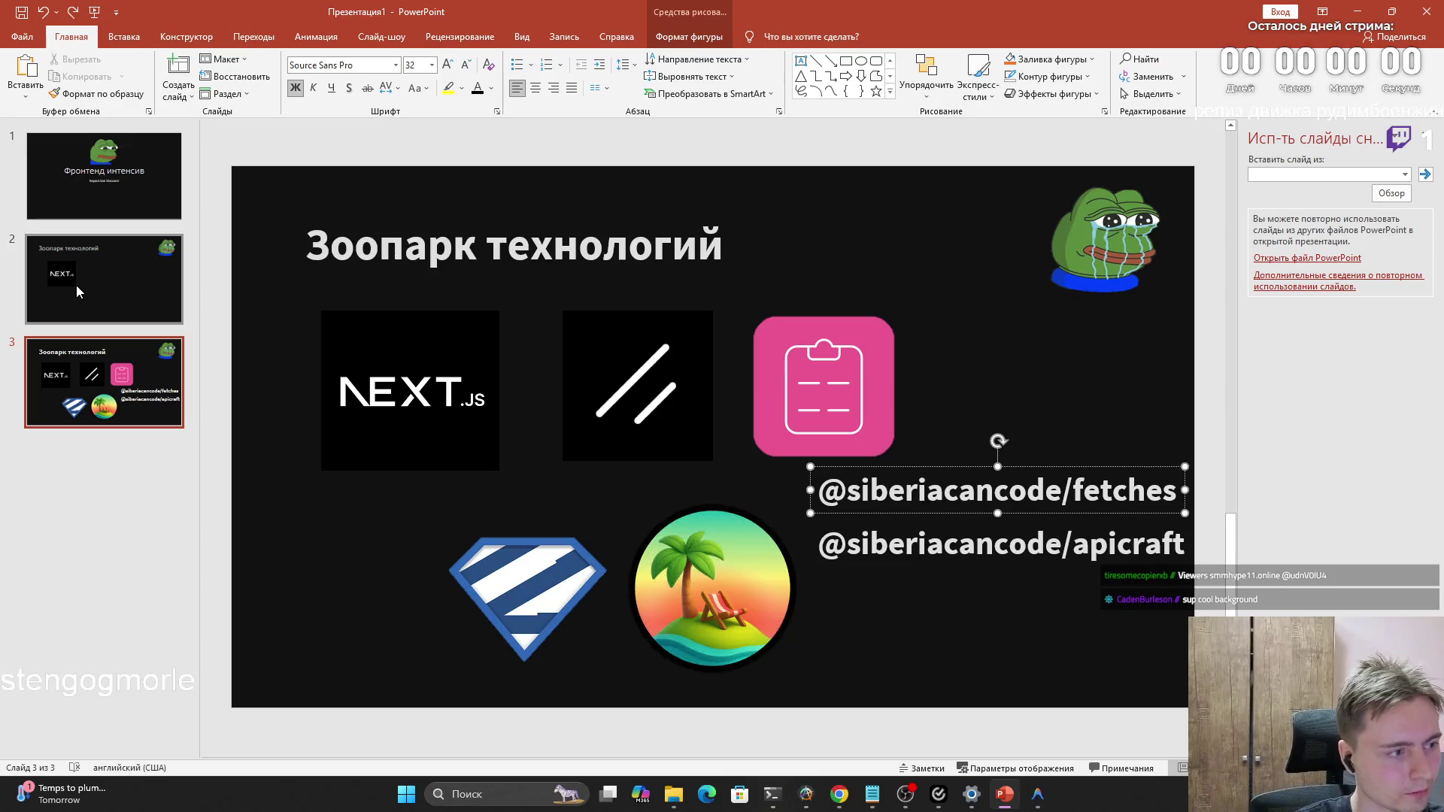
Duplicate slide 2 and the full tech slide from the thumbnail menu
click(76, 285)
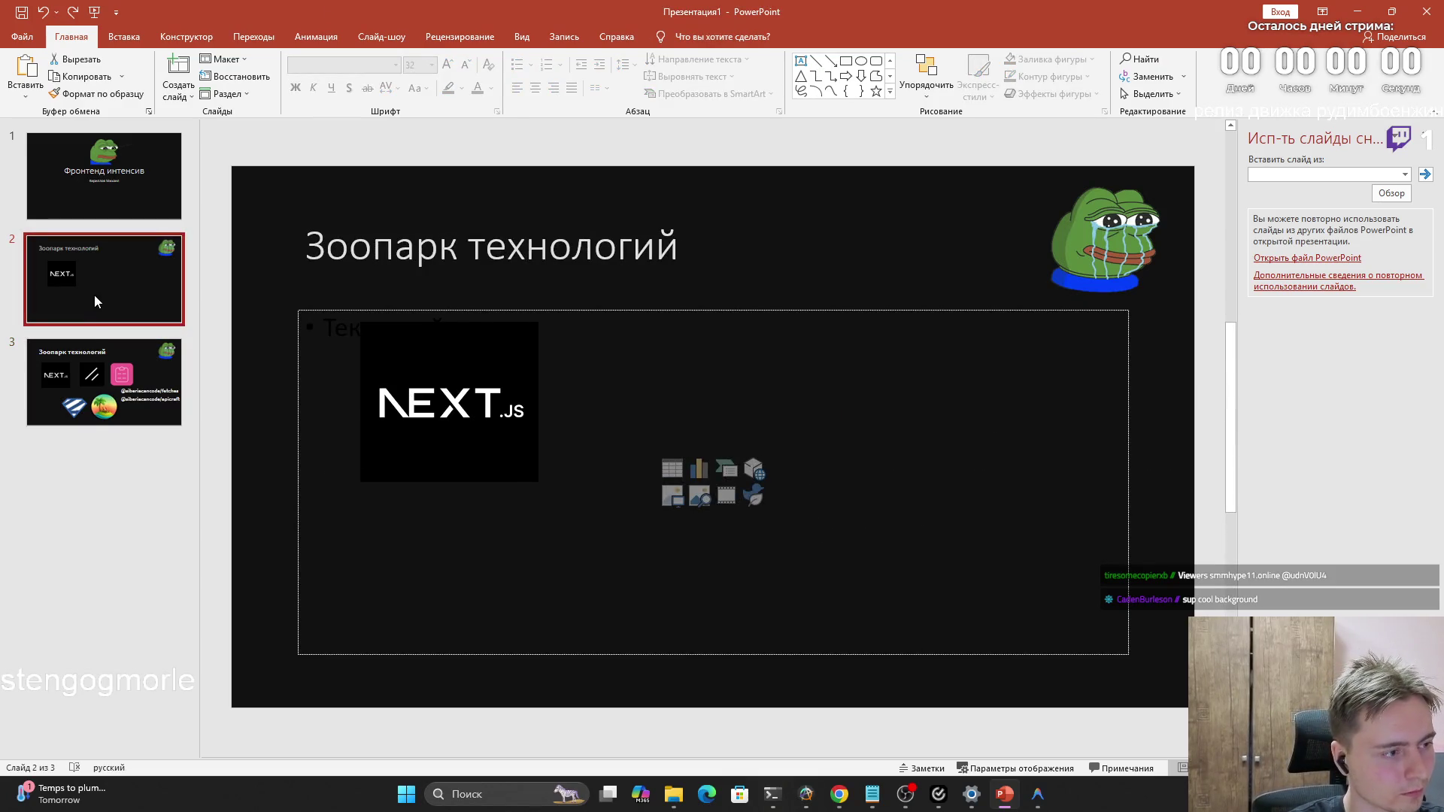
right_click(95, 296)
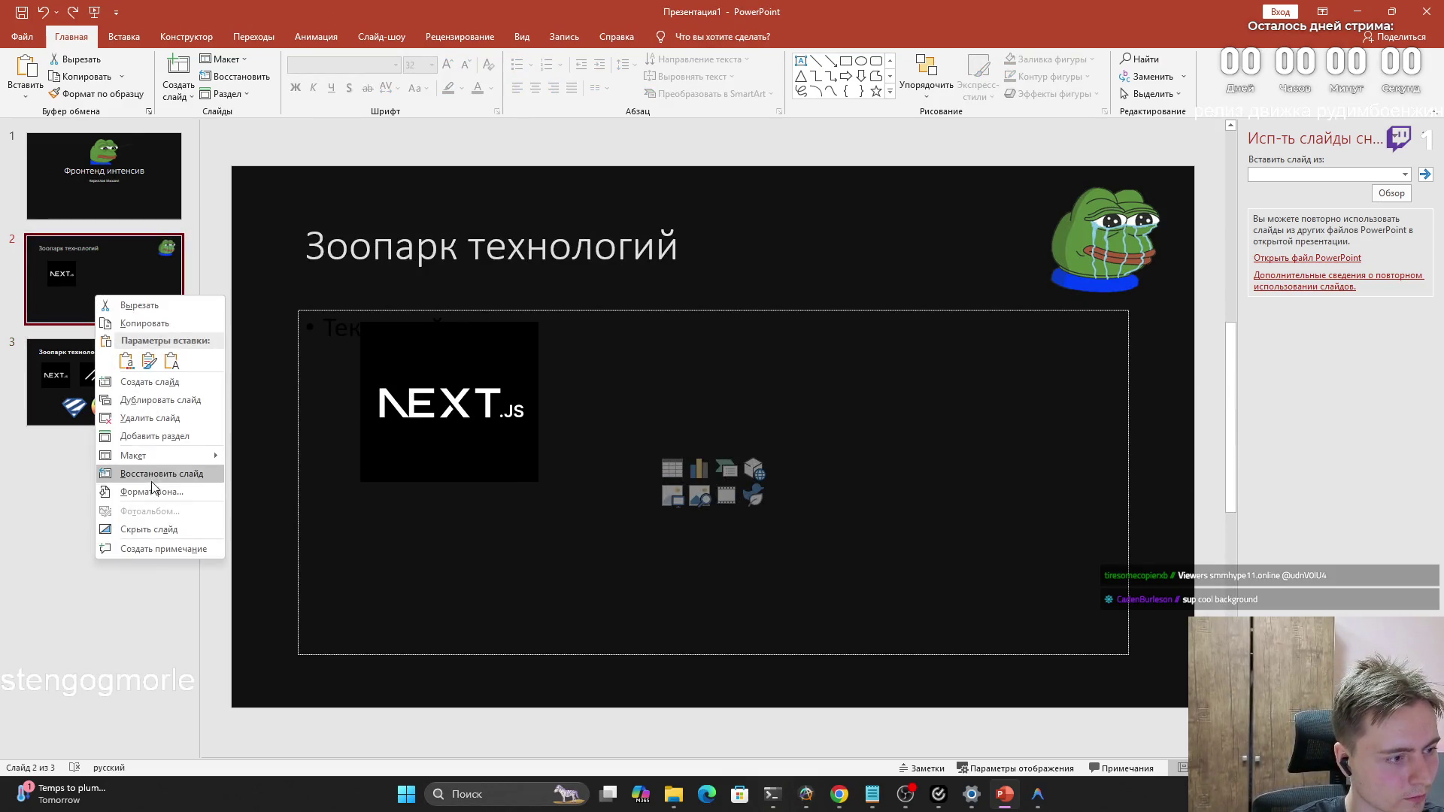
click(156, 399)
right_click(136, 475)
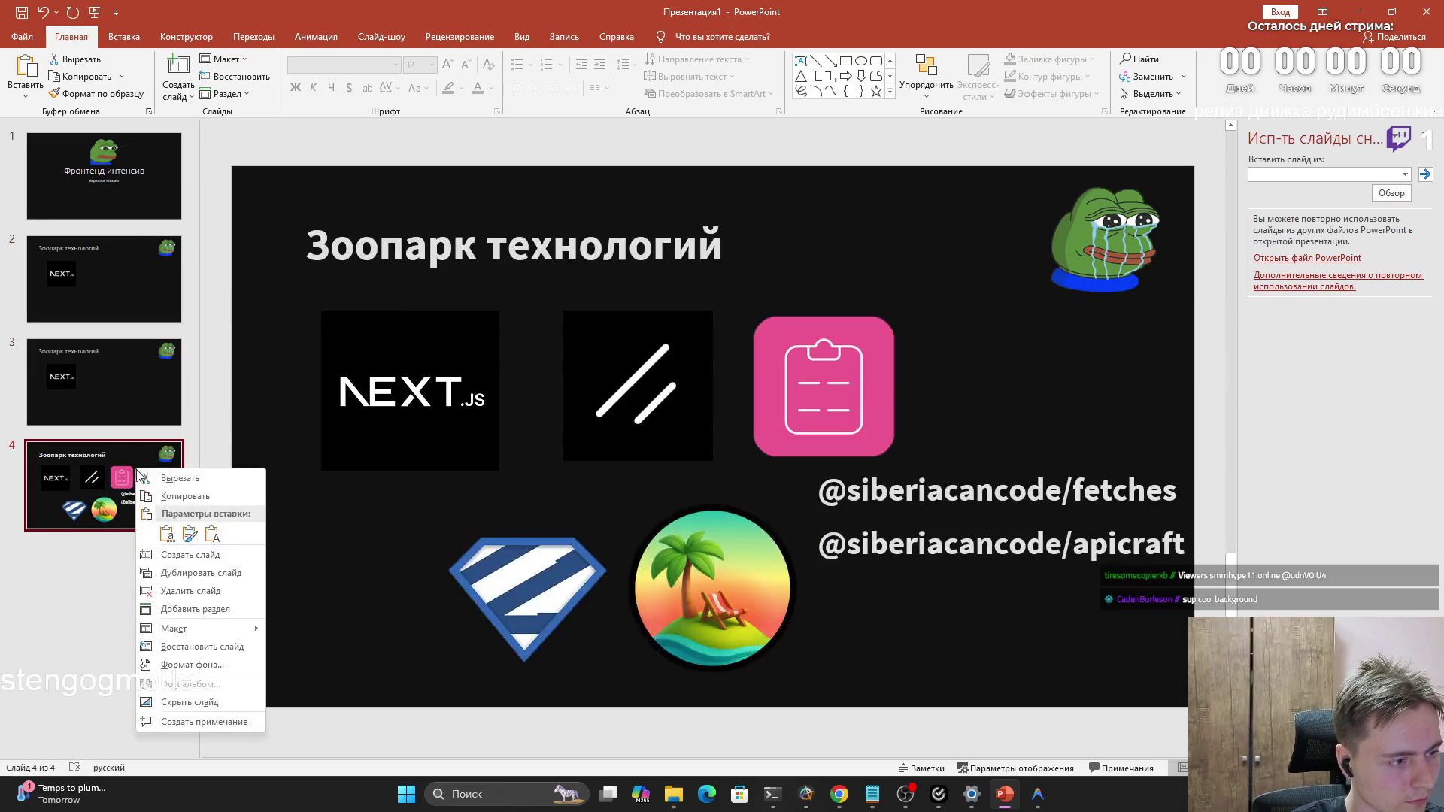
click(193, 572)
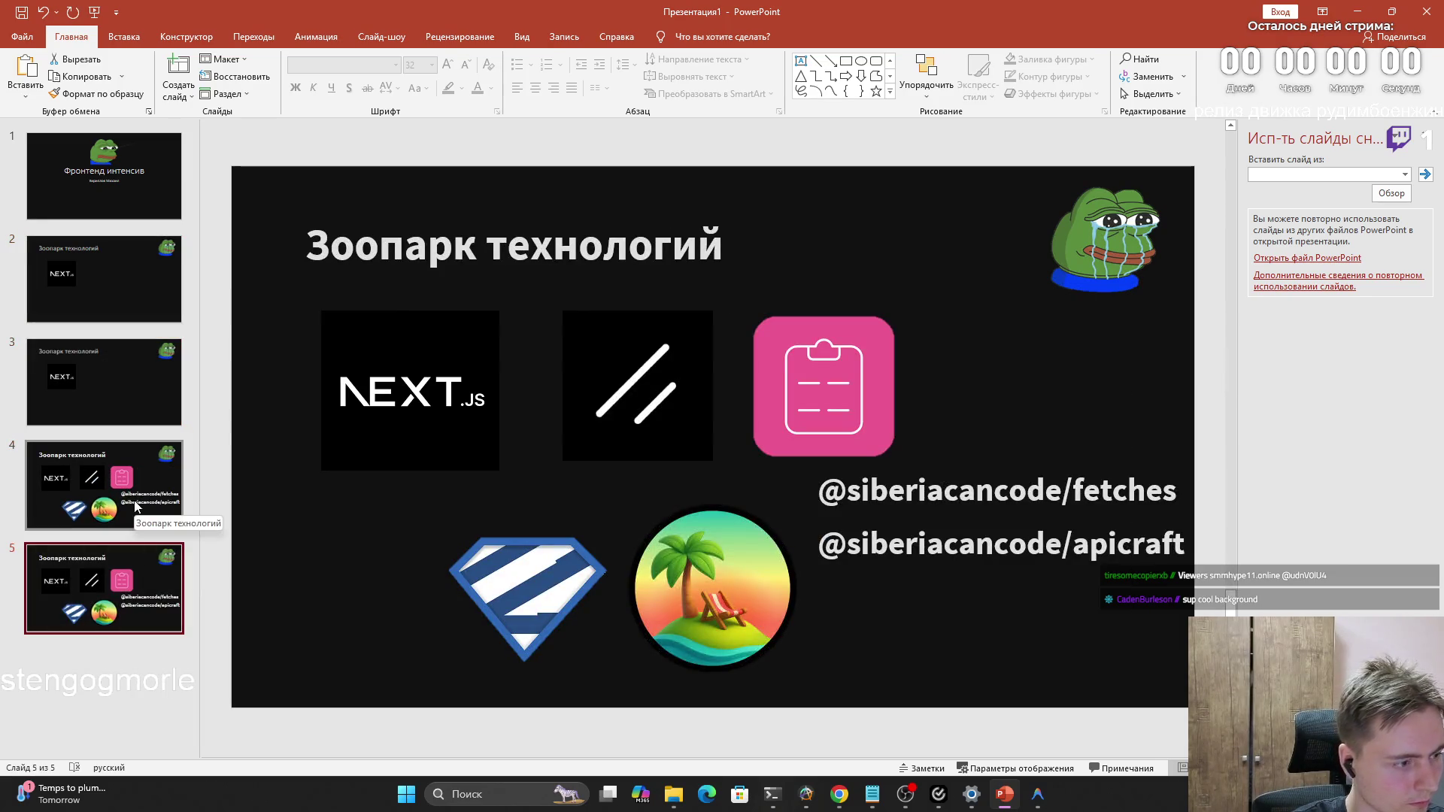
Copy the shield logo onto the new slide 3 and place it below the Next.js logo
click(506, 568)
key(ctrl+c)
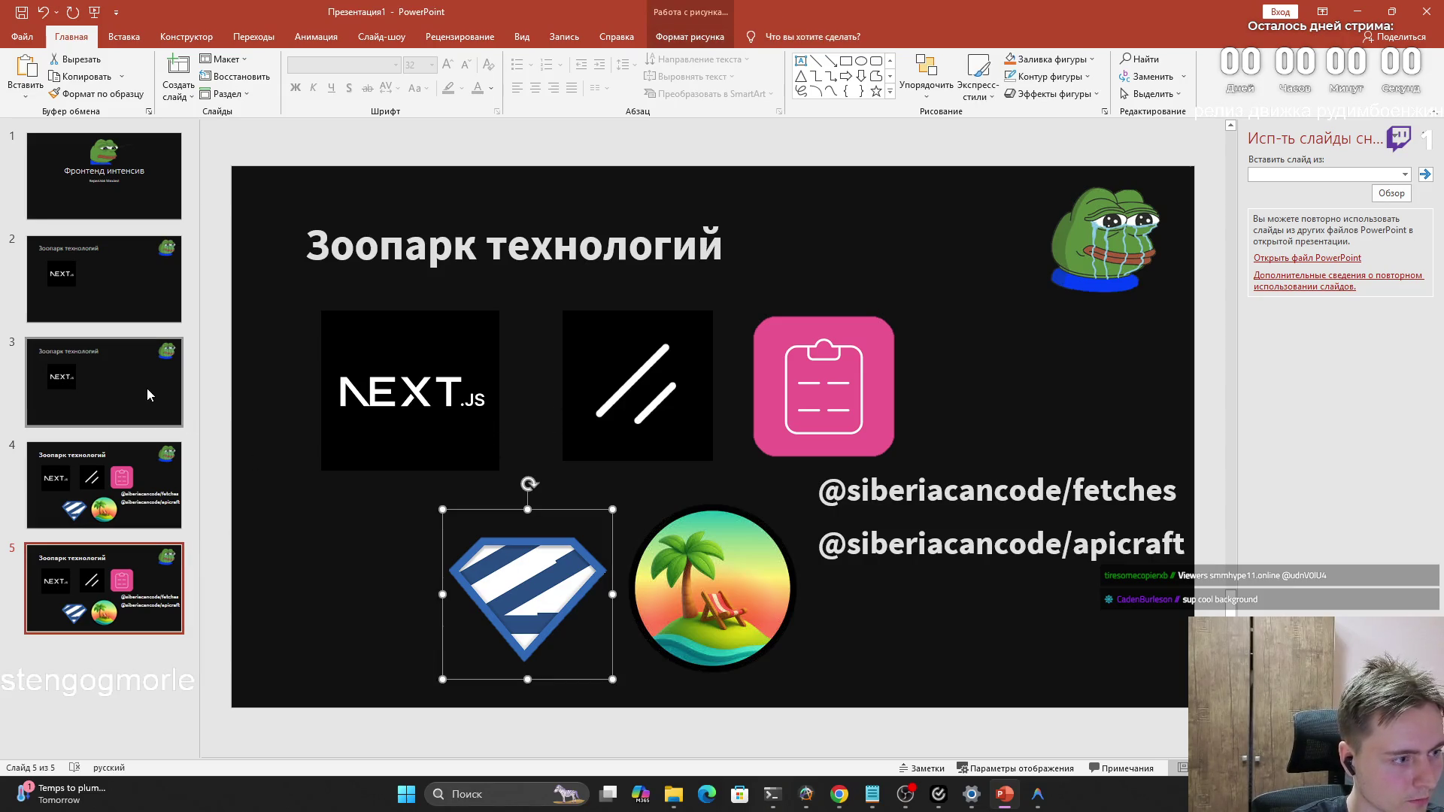
click(147, 388)
key(ctrl+v)
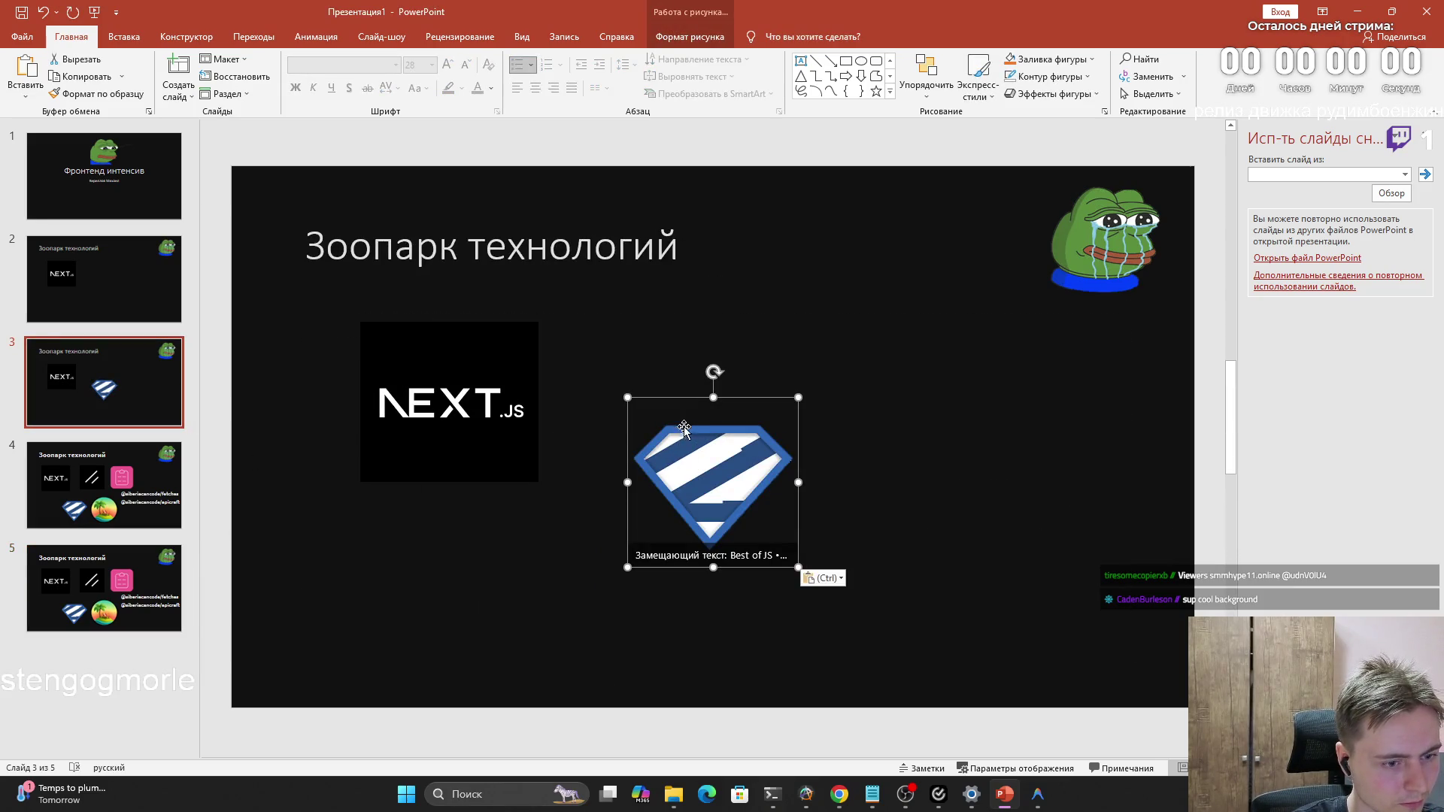
double_click(656, 440)
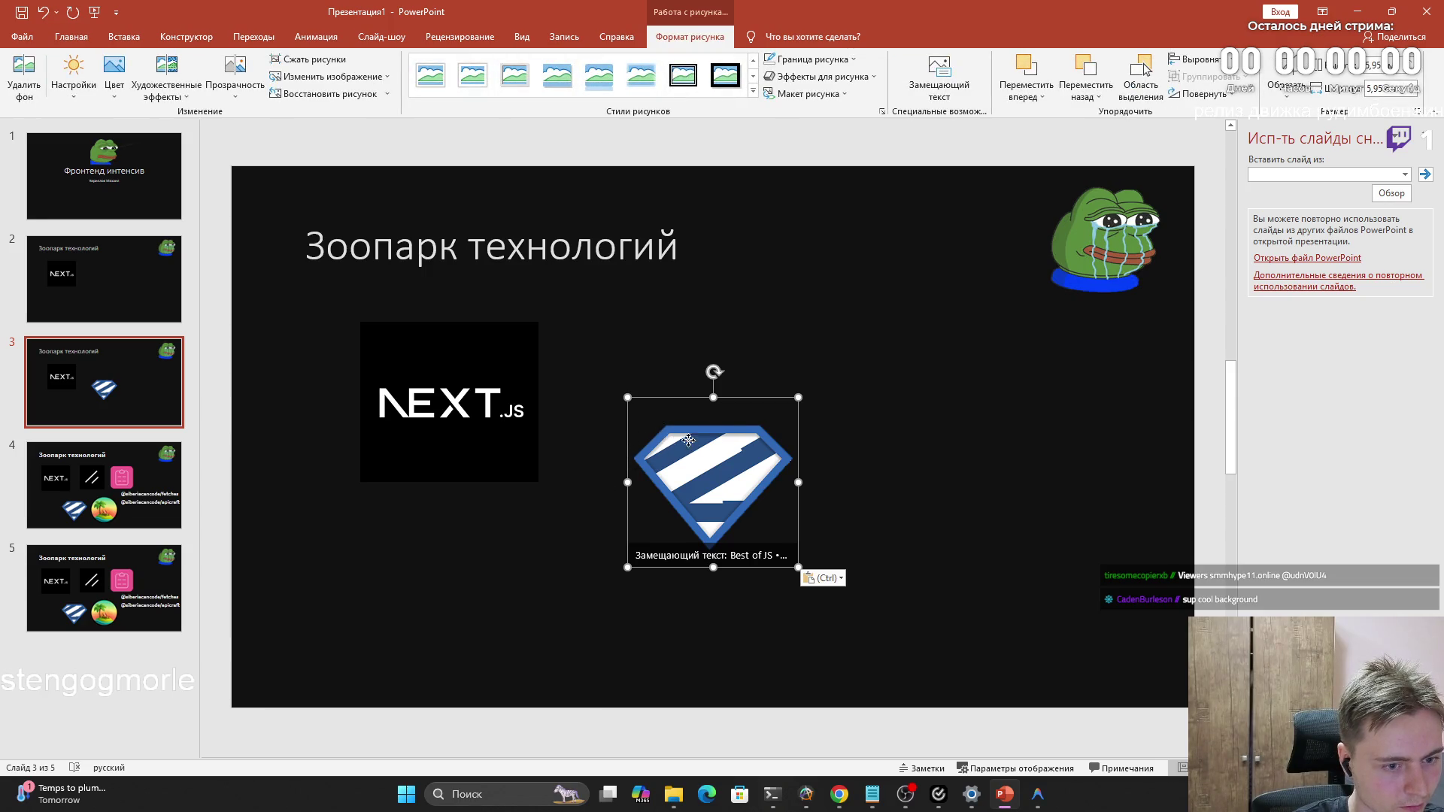
drag(688, 441, 540, 531)
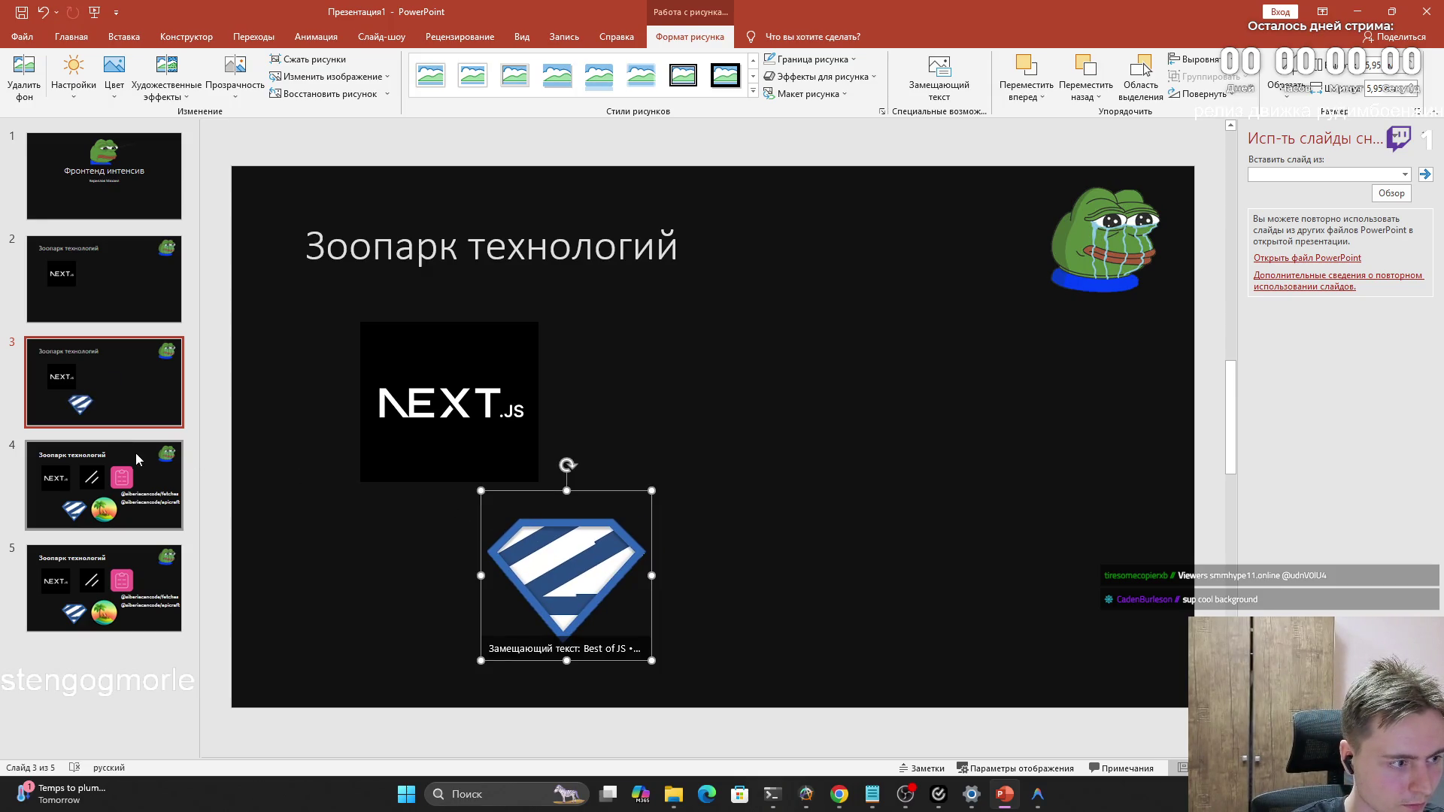
Duplicate slide 3 and add the double-slash logo beside Next.js, resized to match
right_click(139, 383)
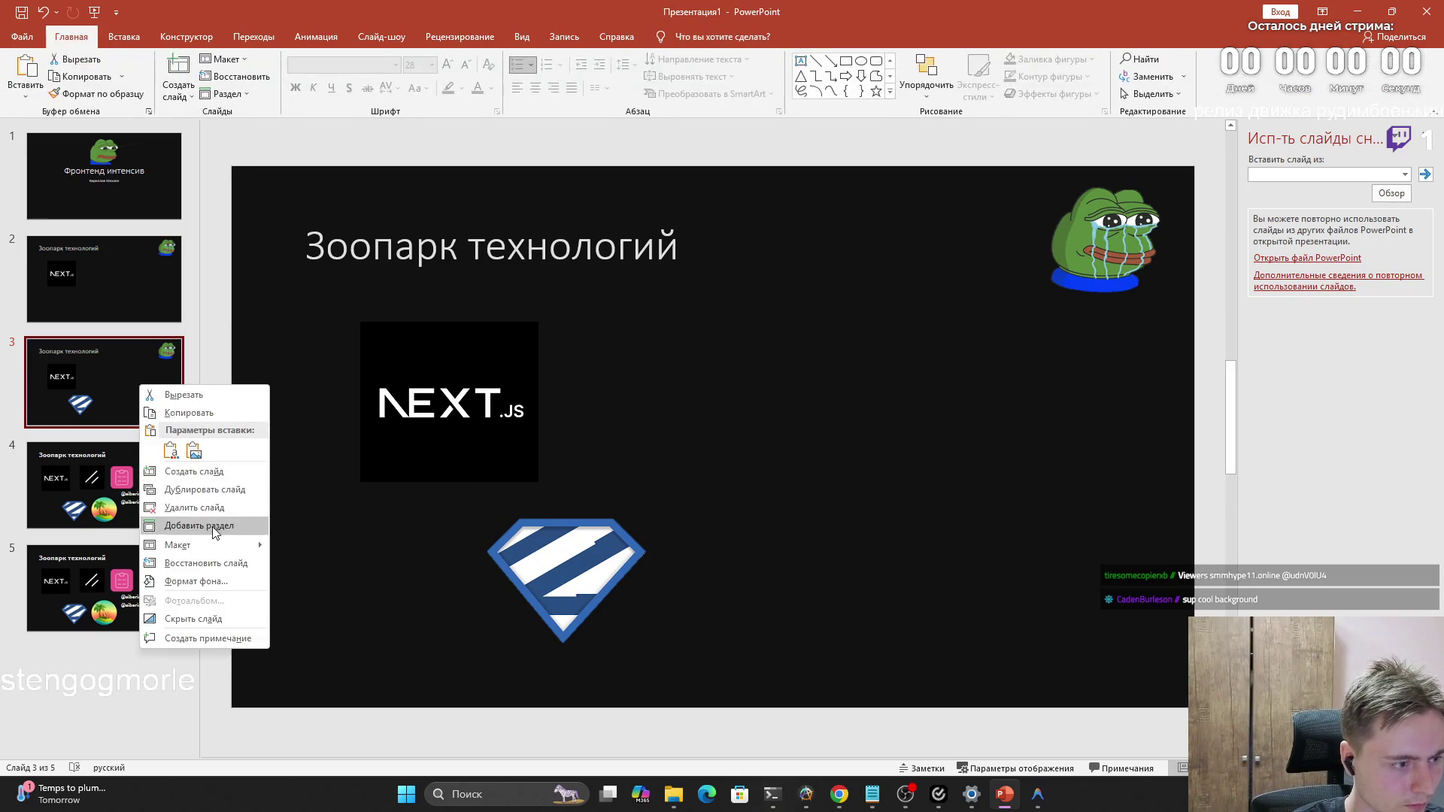
click(205, 488)
click(150, 554)
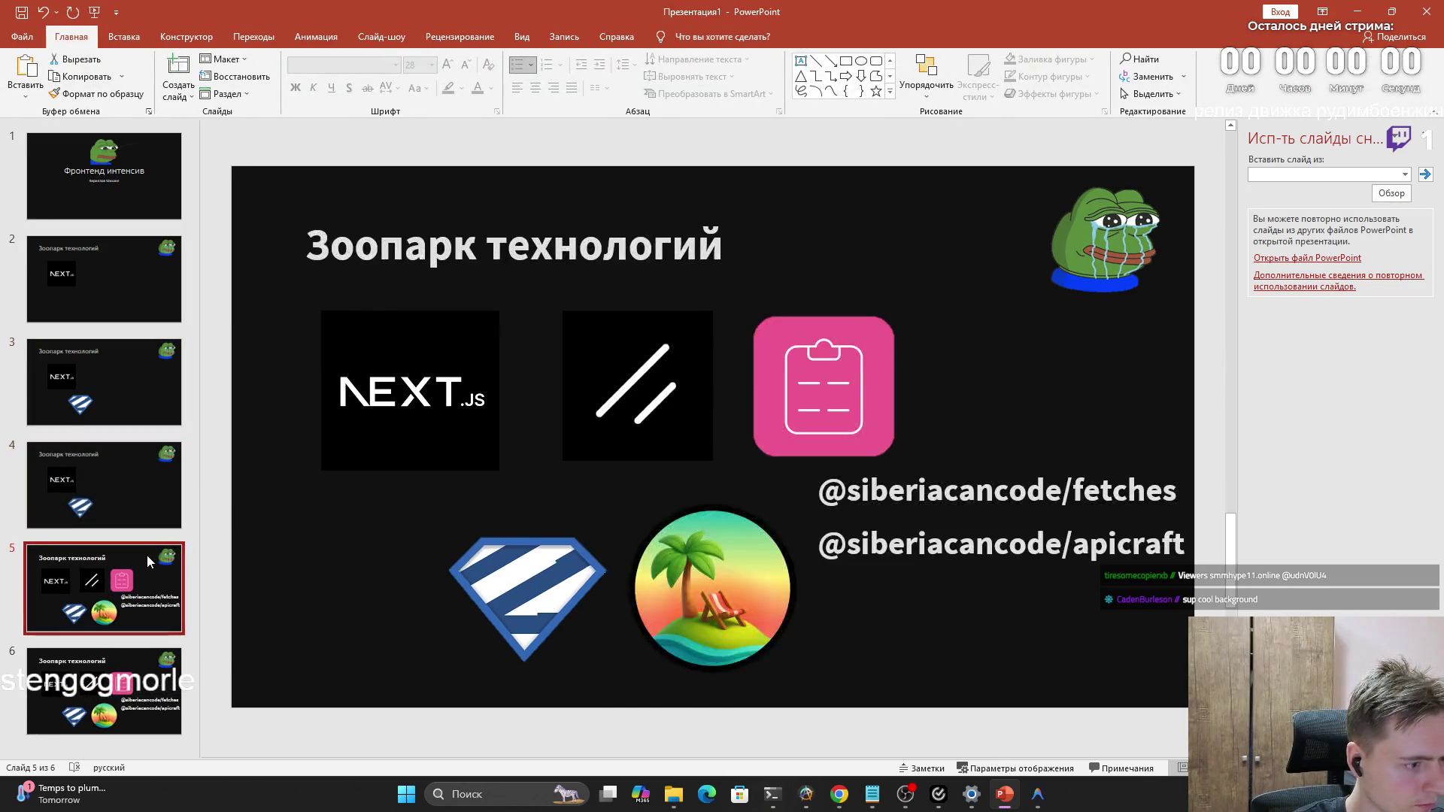
click(636, 386)
key(Page_Up)
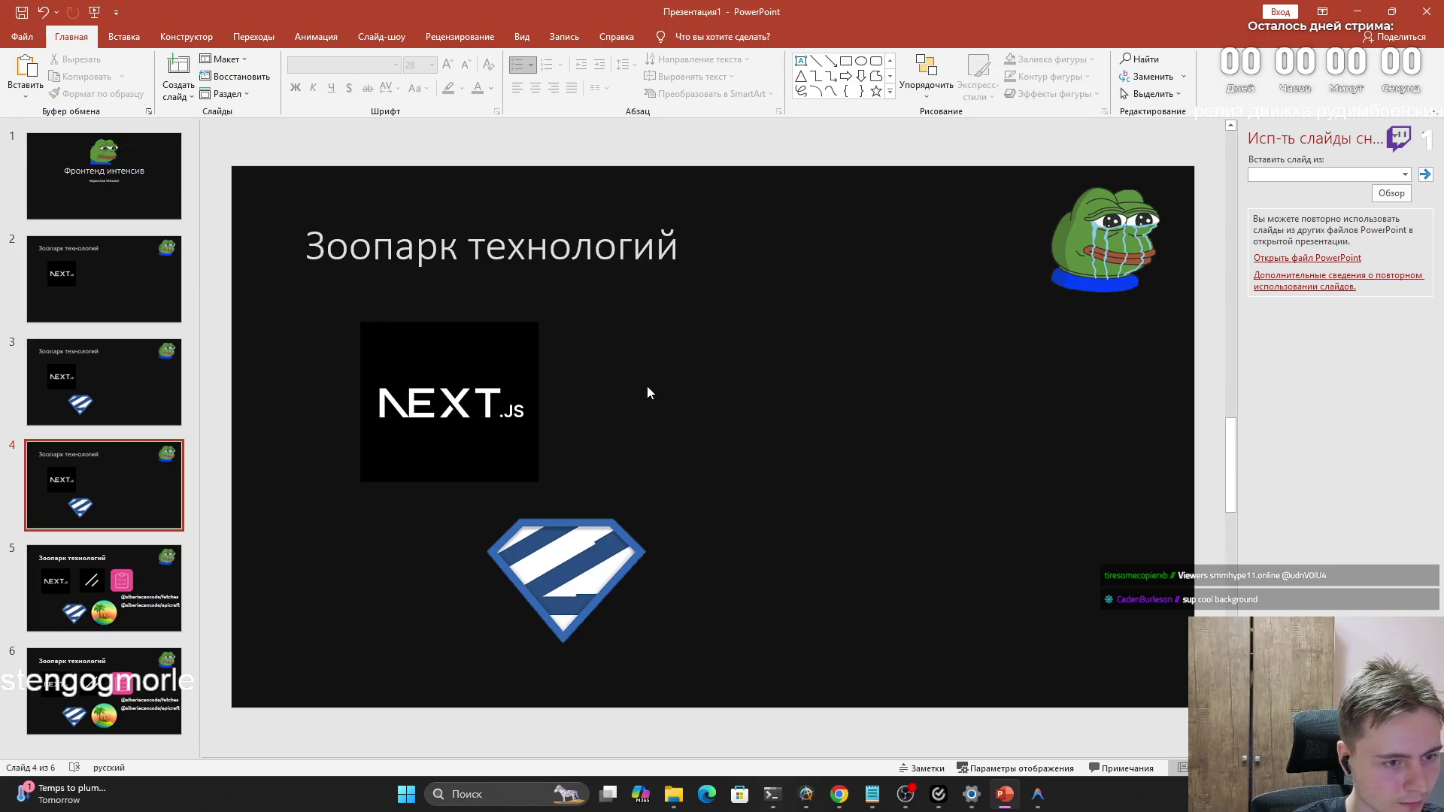
key(ctrl+v)
drag(646, 391, 705, 406)
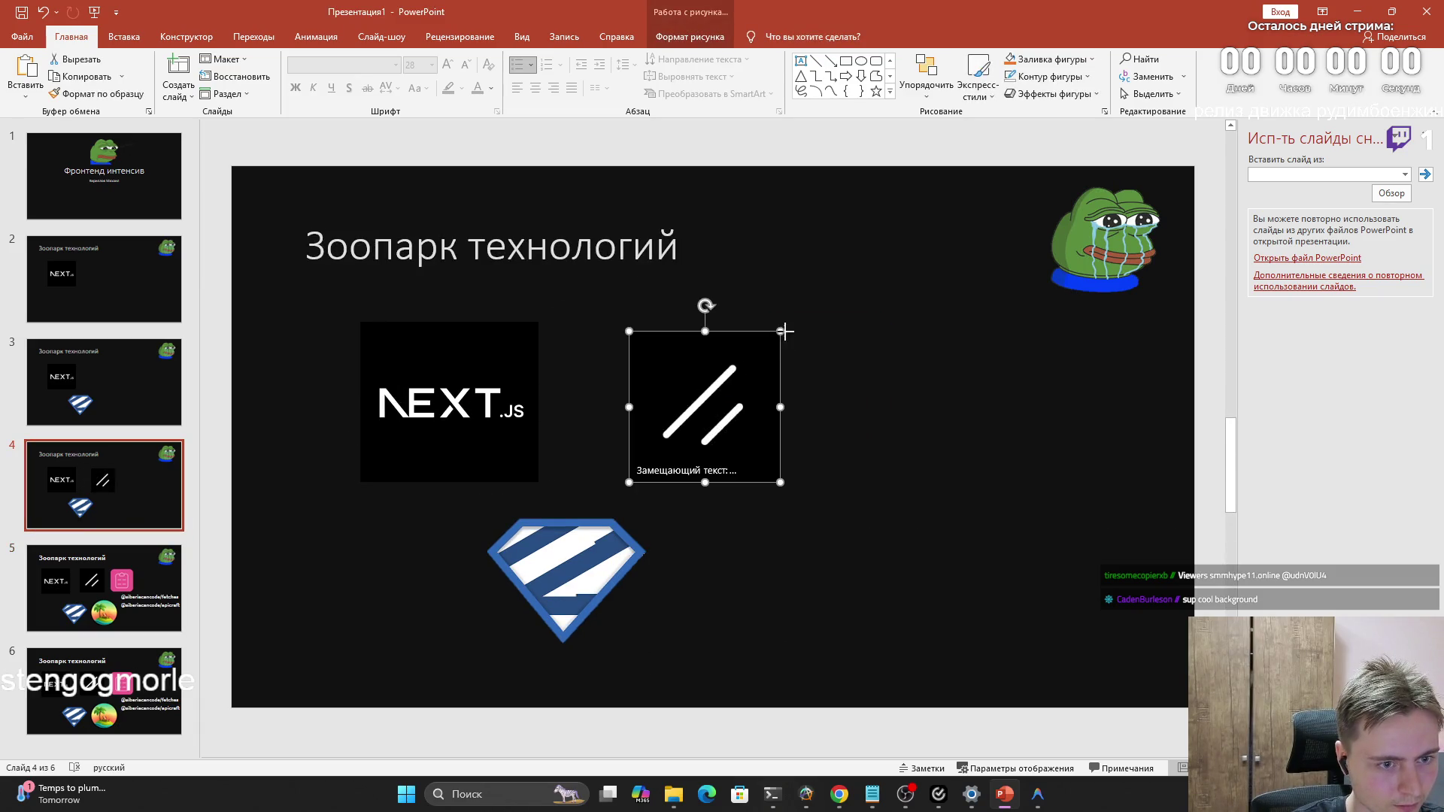
drag(783, 330, 777, 322)
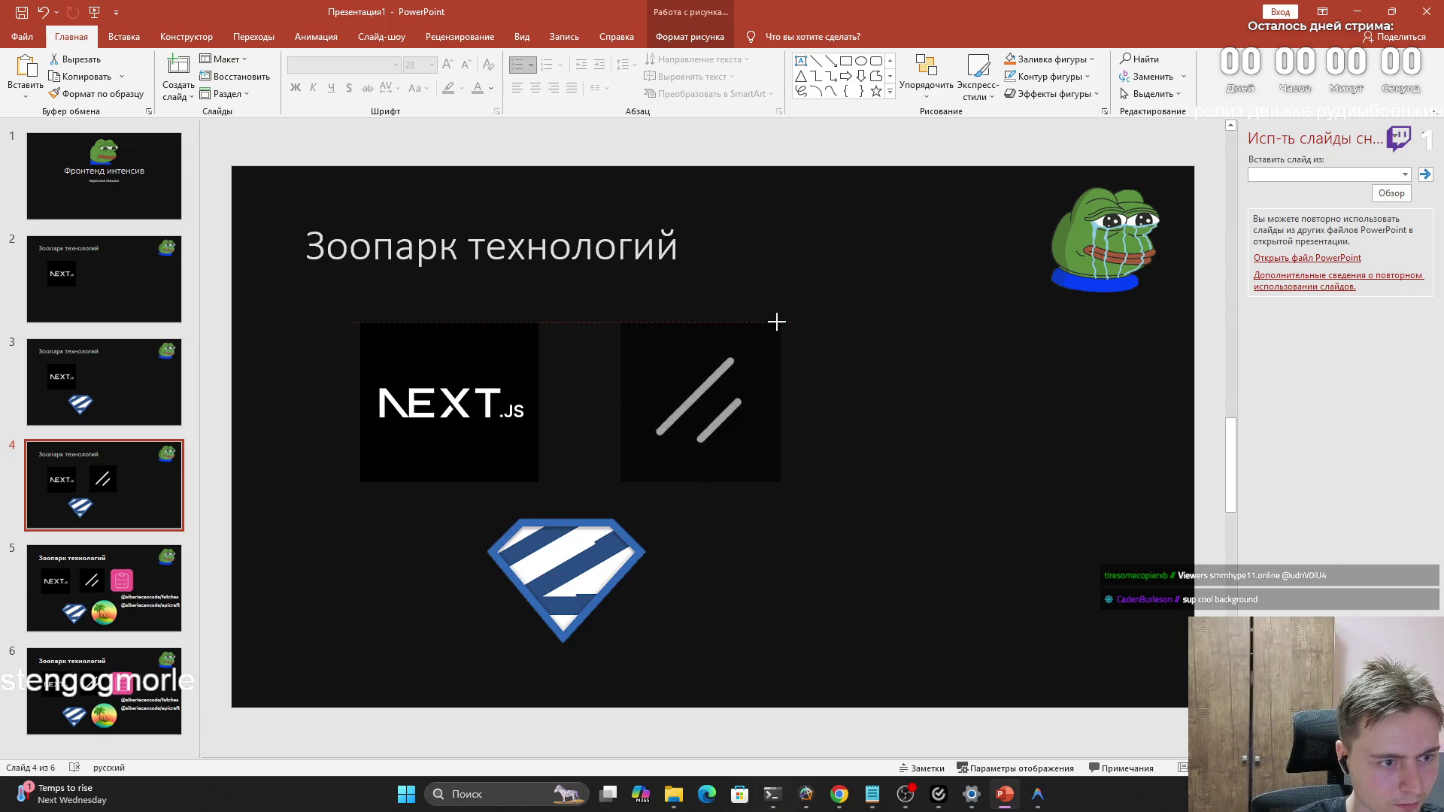
click(677, 390)
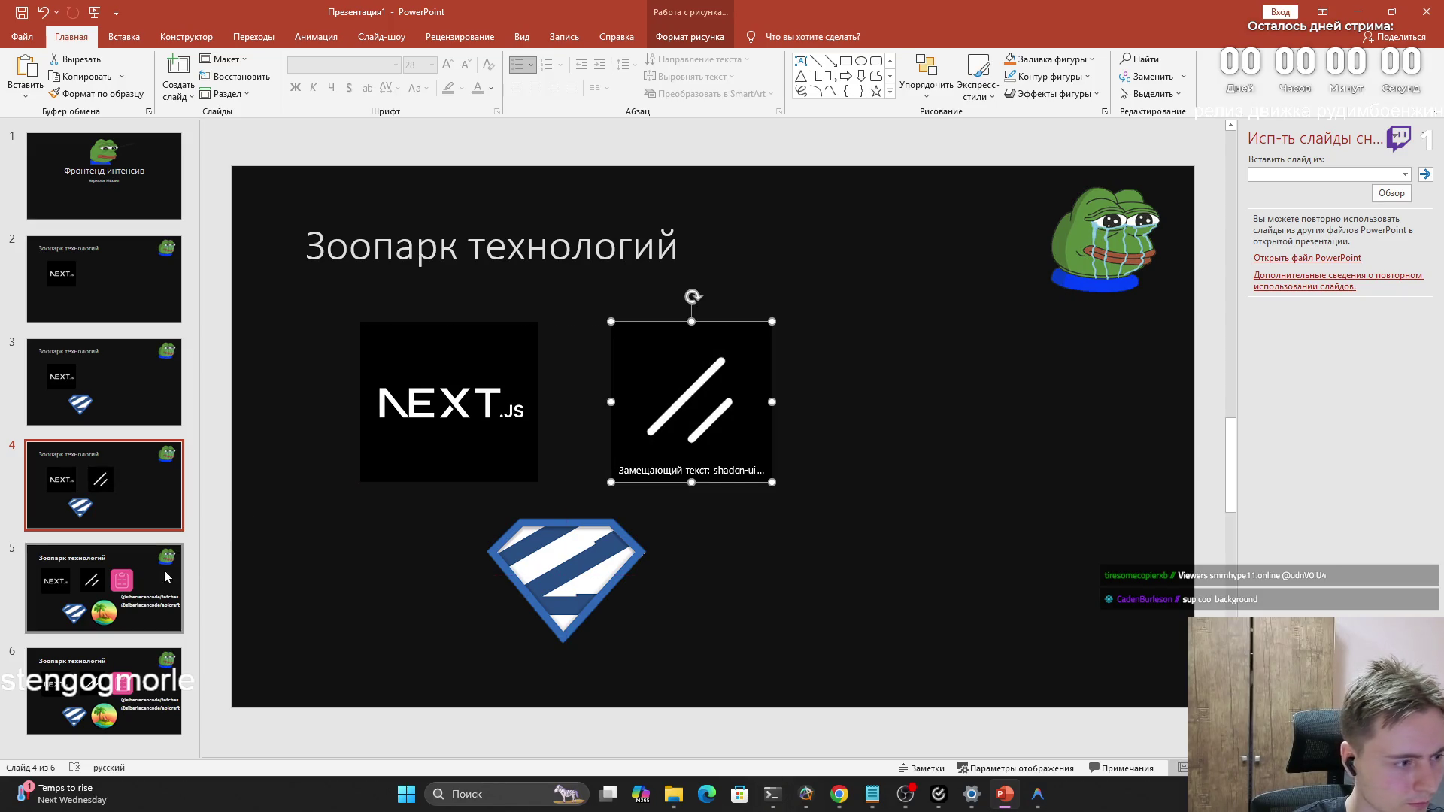
Pick up the palm logo from the full tech slide for the next build-up slide
click(164, 570)
click(666, 570)
right_click(115, 484)
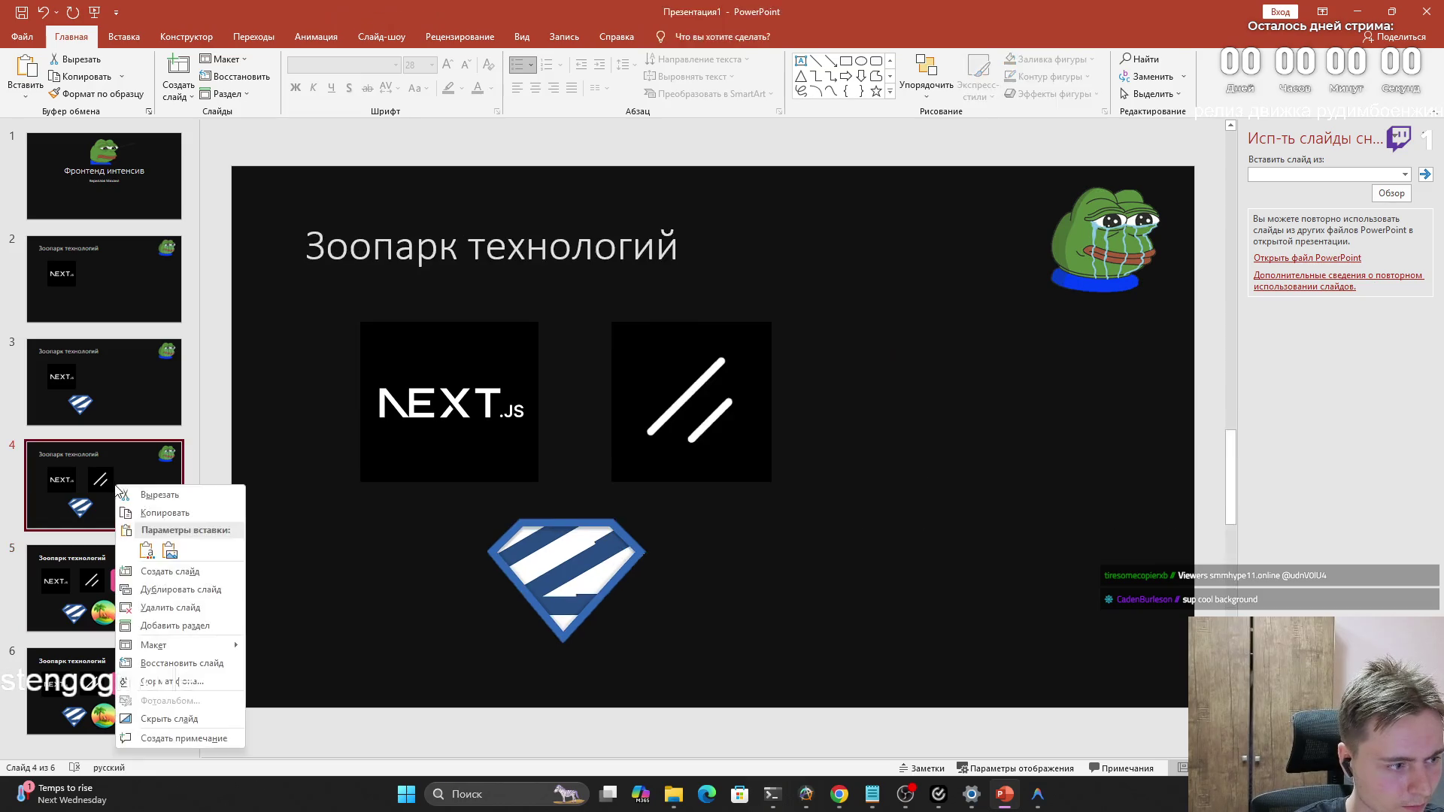
Duplicate slide 4 and paste the palm logo beside the shield logo on the copy
click(180, 589)
key(ctrl+v)
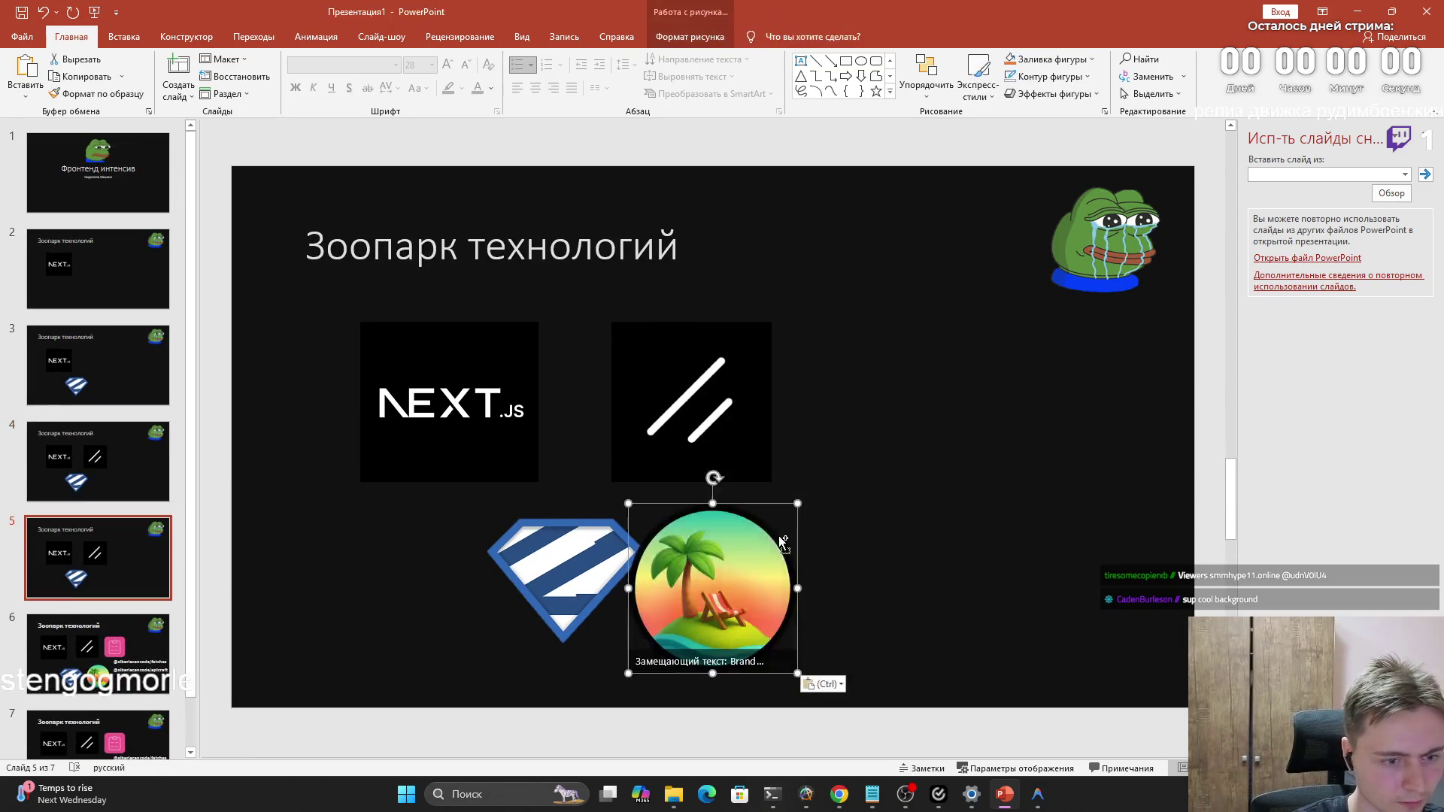
drag(782, 542, 841, 539)
Pick the pink clipboard logo on slide 6, then cancel without placing it on slide 5
click(135, 594)
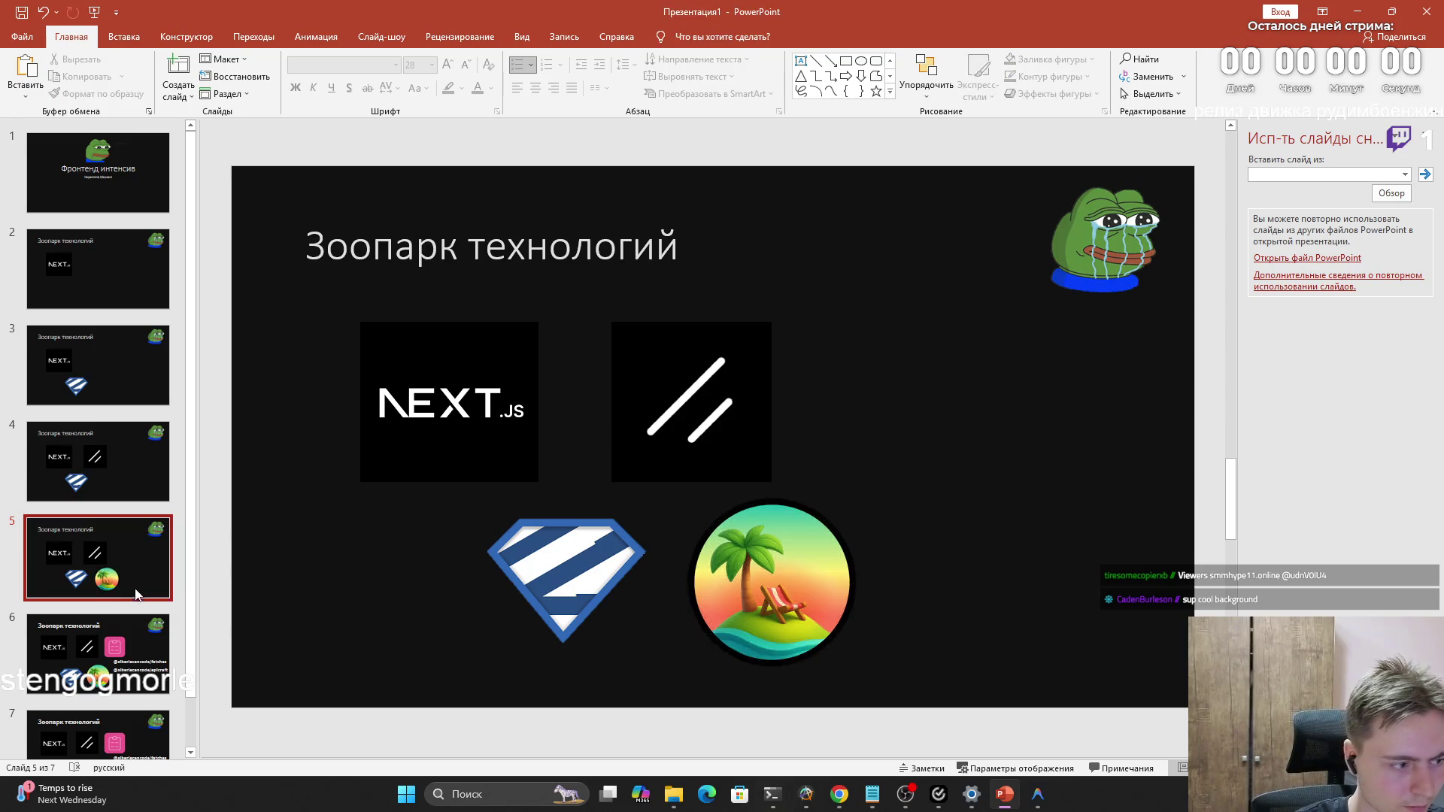
scroll(136, 594, down, 1)
click(135, 595)
click(787, 395)
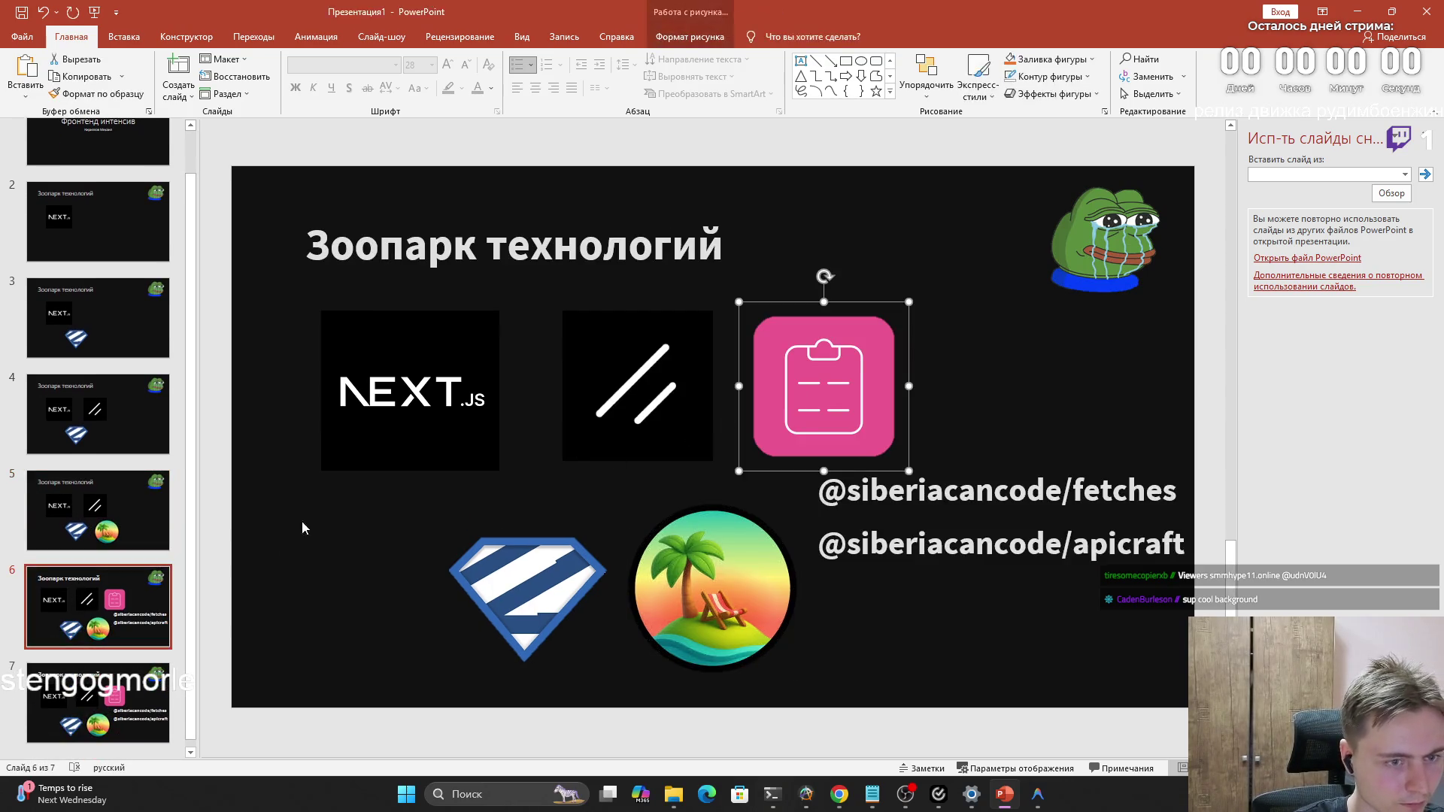
key(Page_Up)
right_click(842, 424)
key(Escape)
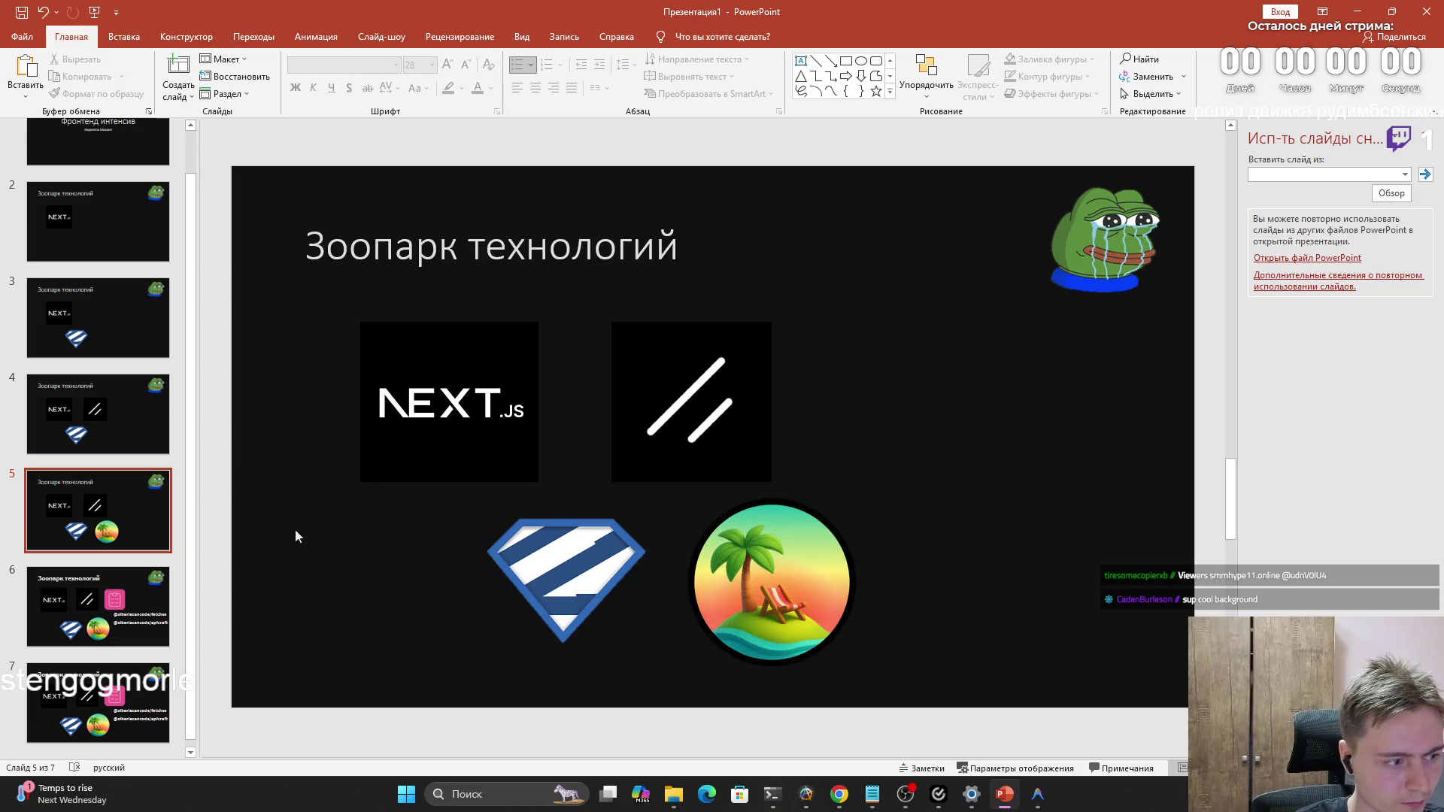
click(124, 581)
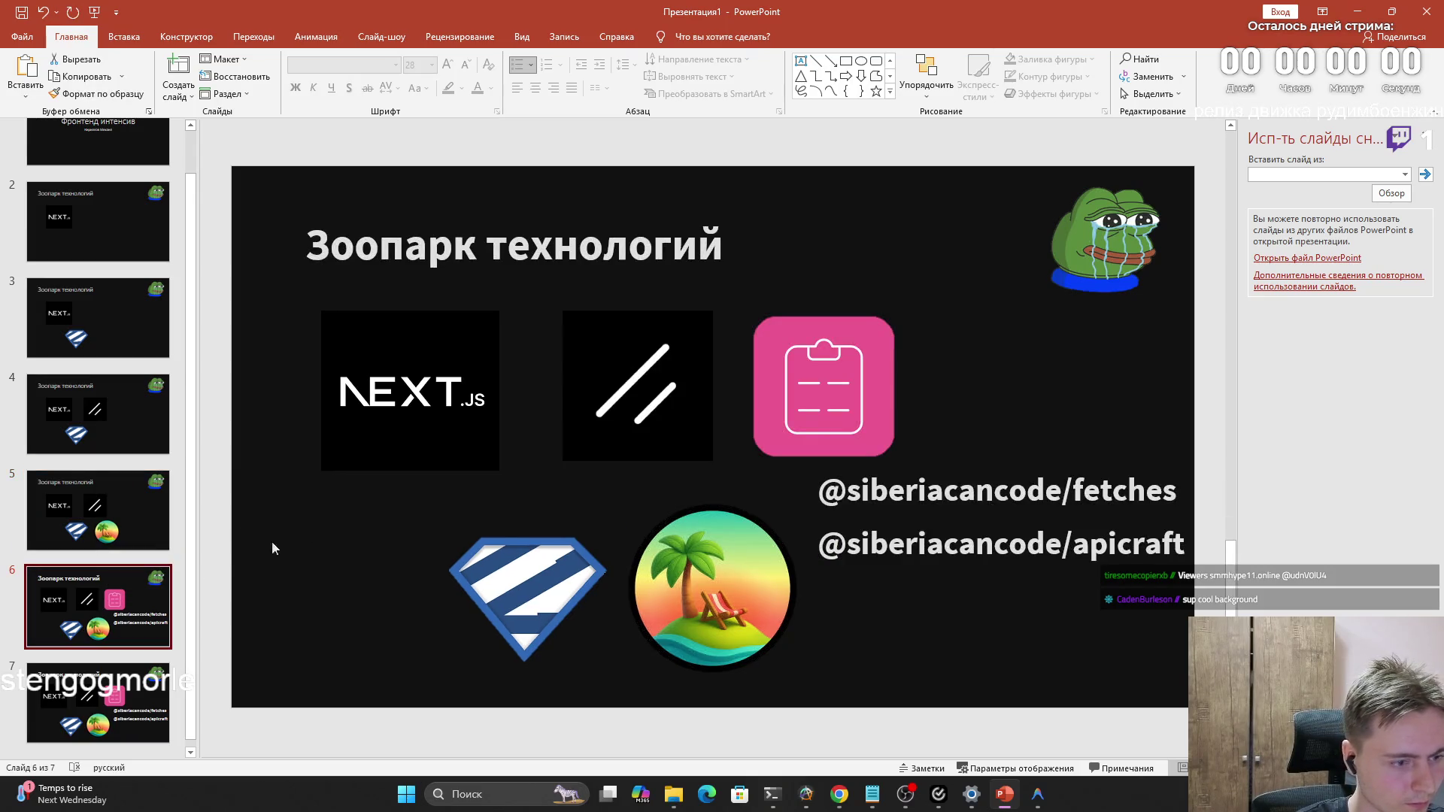
Duplicate slide 7 so the deck gains an eighth slide with both captions
click(113, 700)
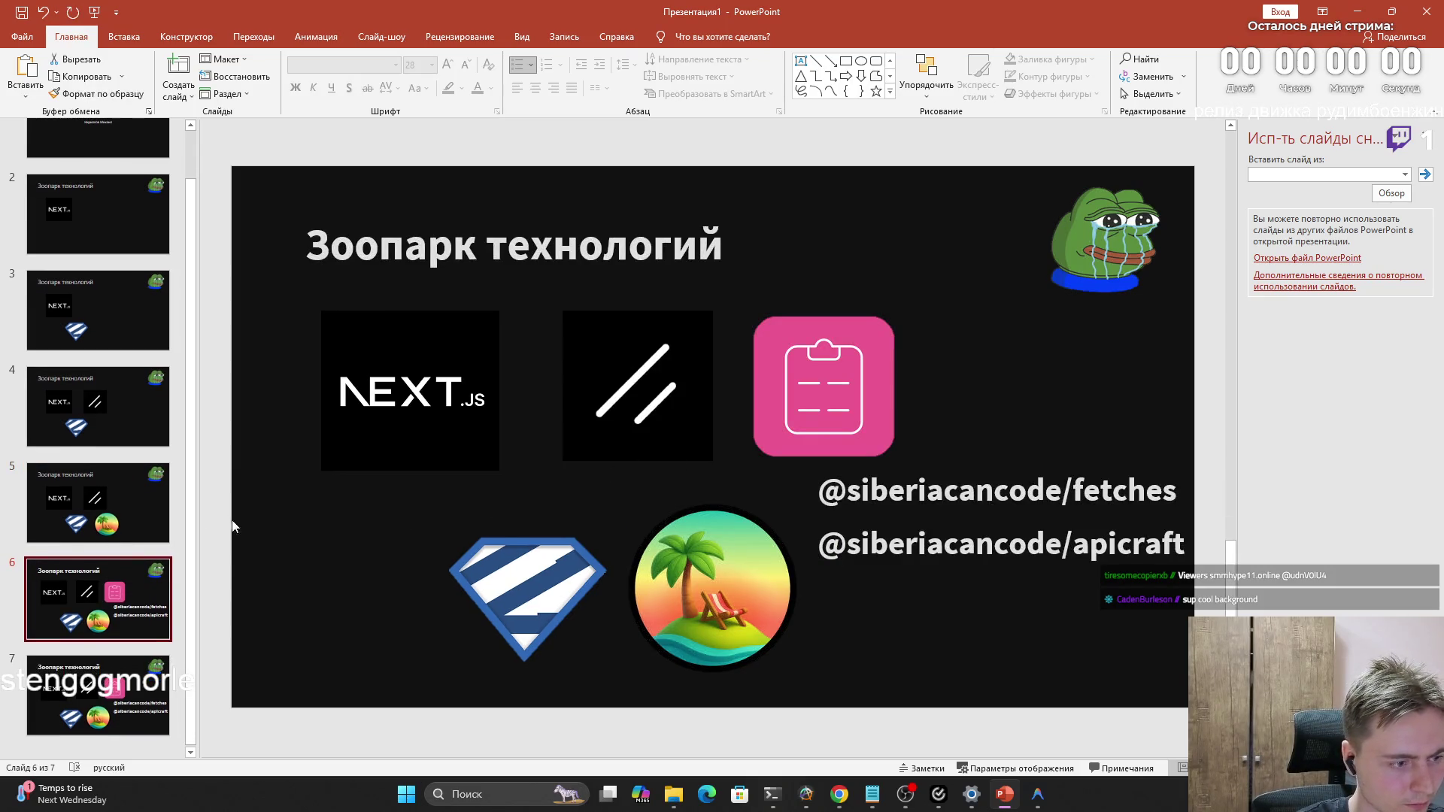
right_click(124, 675)
click(187, 518)
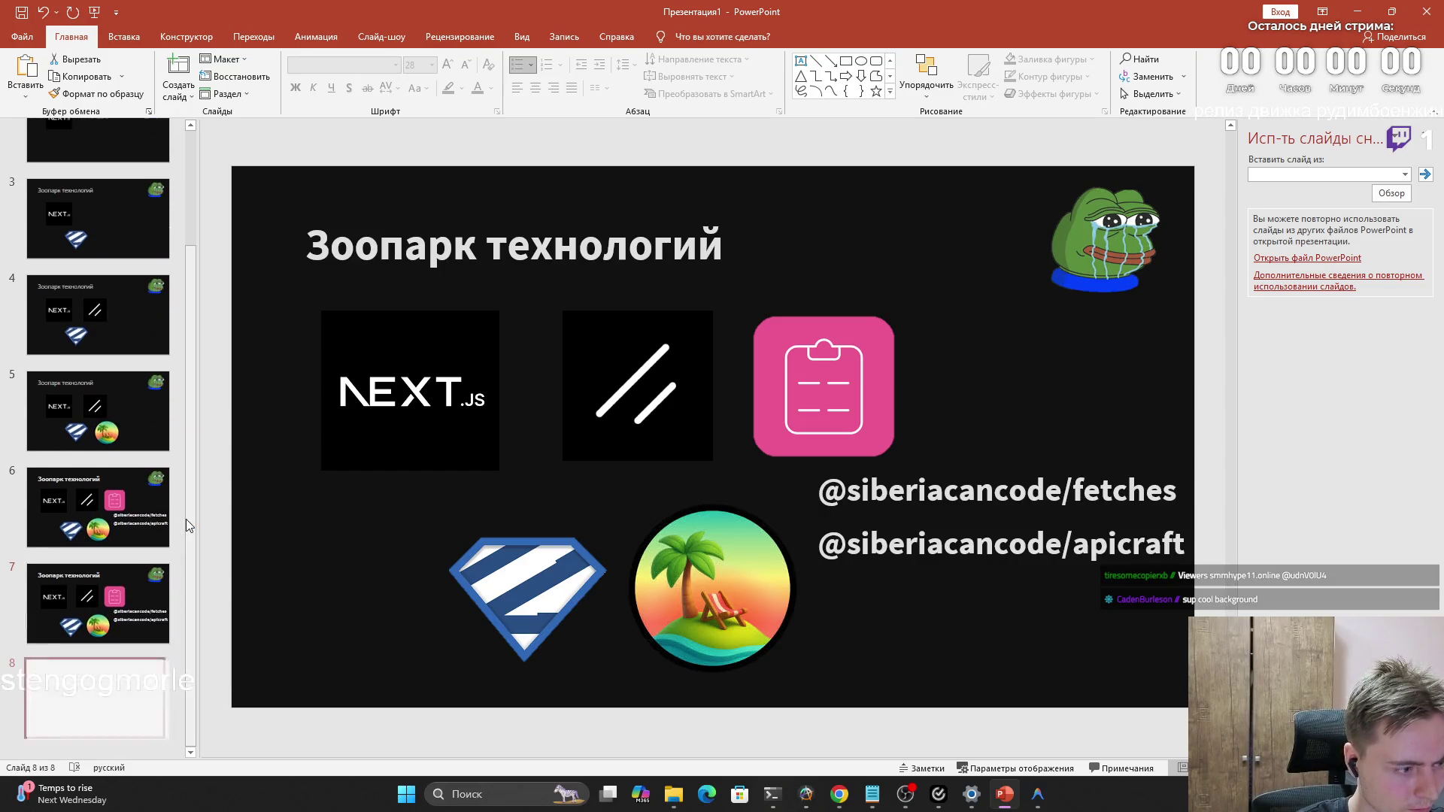
click(975, 543)
triple_click(918, 539)
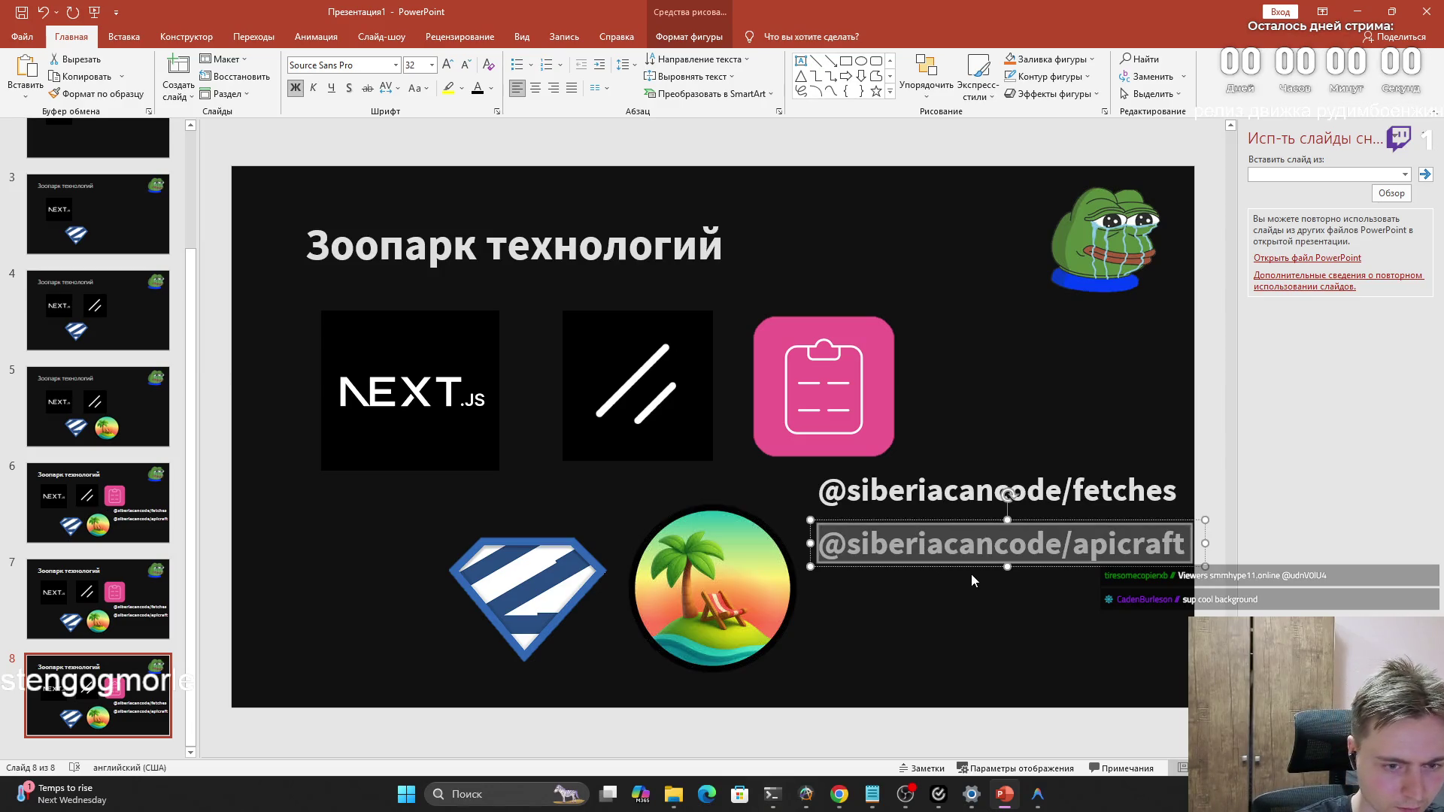
key(BackSpace)
click(937, 554)
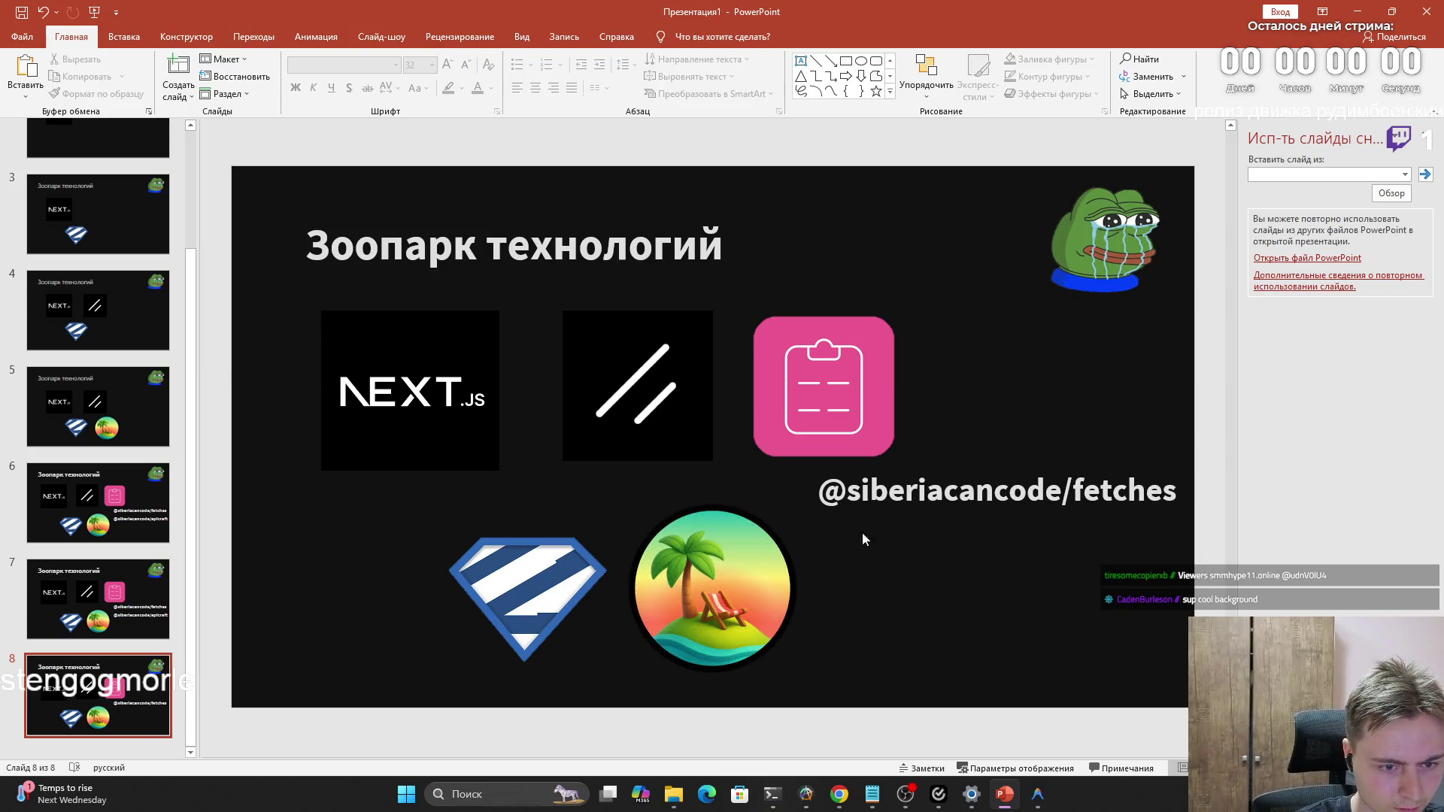
click(787, 522)
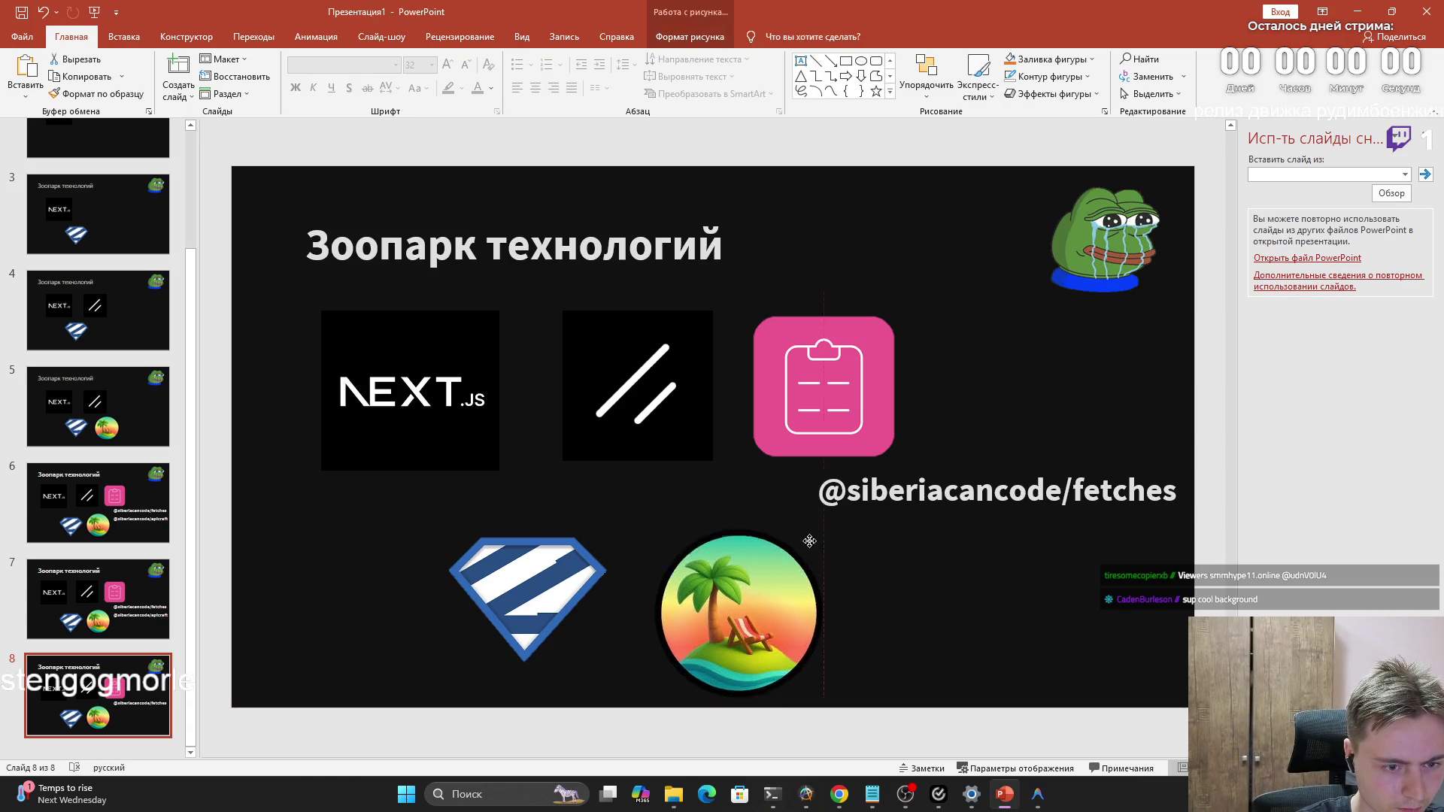
click(123, 692)
Return through slide 7 to slide 6 and pick its pink clipboard logo
click(148, 609)
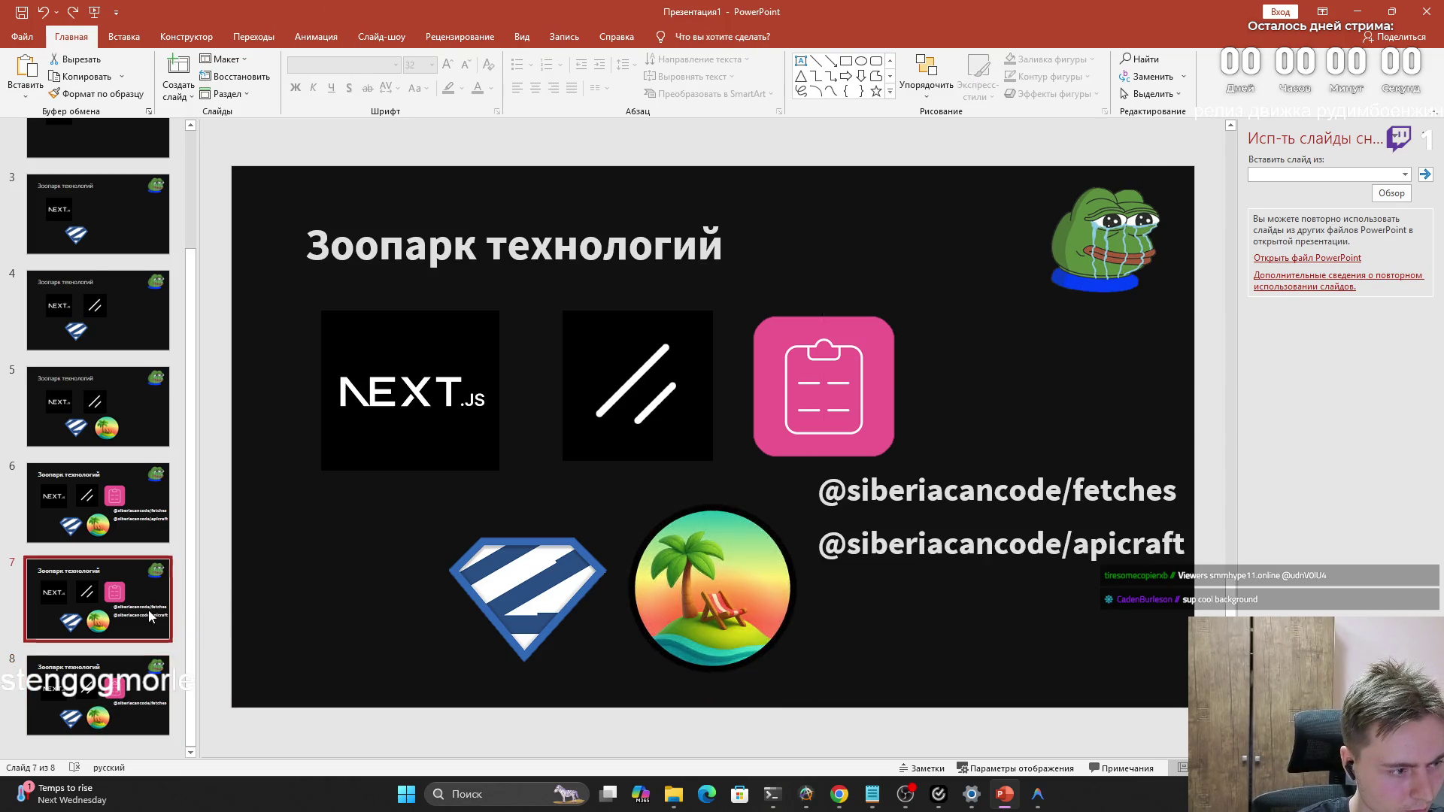
click(134, 525)
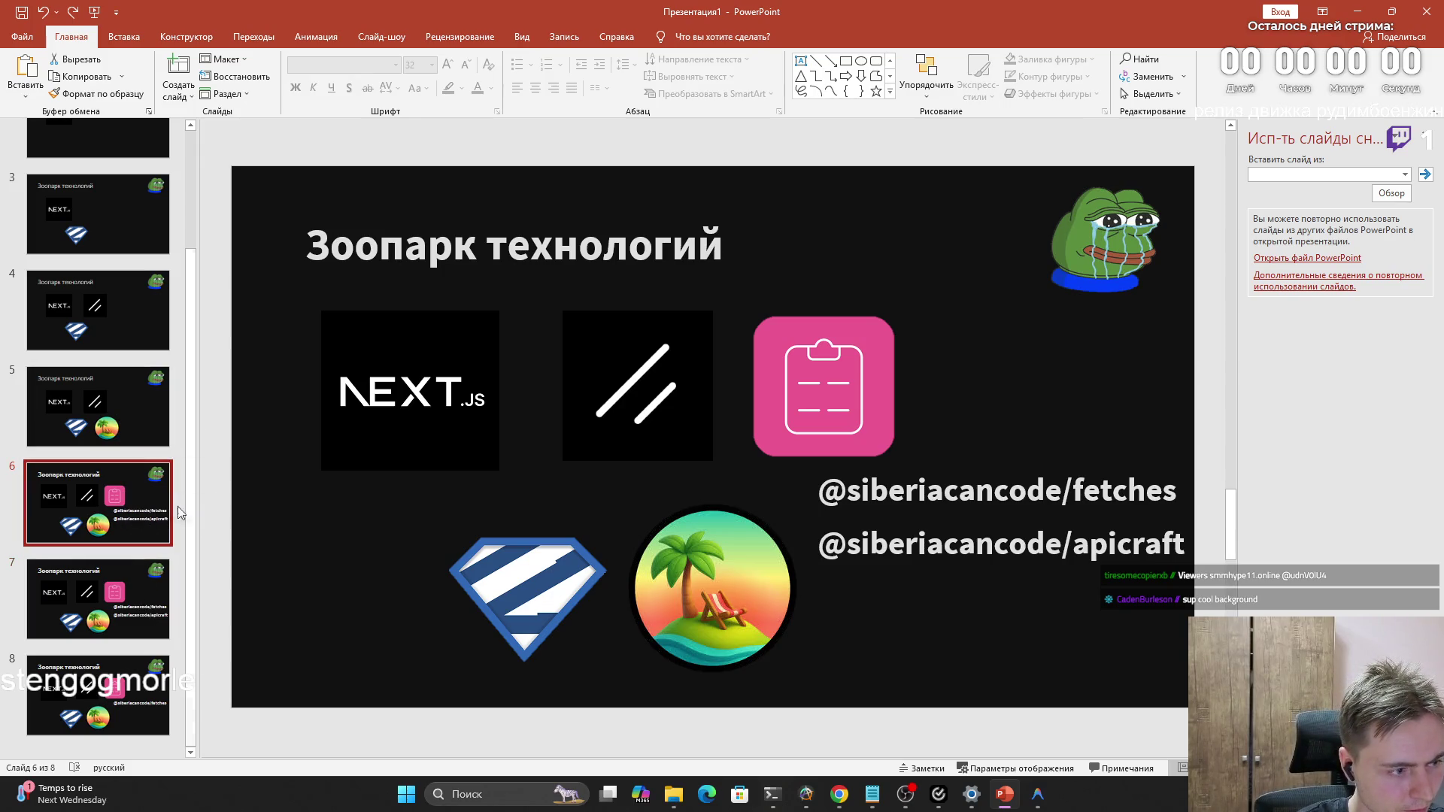
click(797, 488)
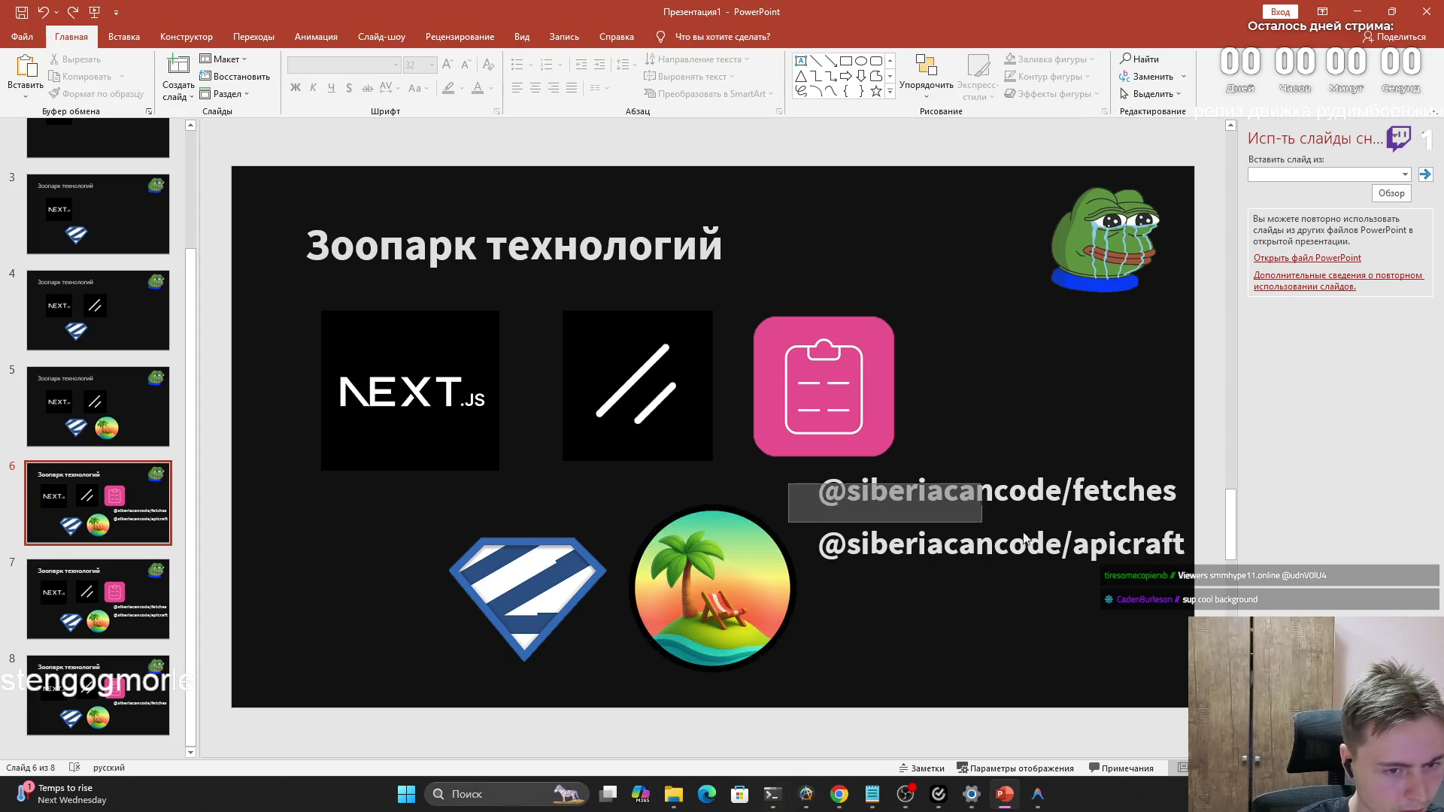
Clear both the fetches and apicraft caption texts from slide 6
mouse_move(809, 472)
mouse_down()
mouse_move(891, 494)
mouse_move(808, 475)
mouse_up()
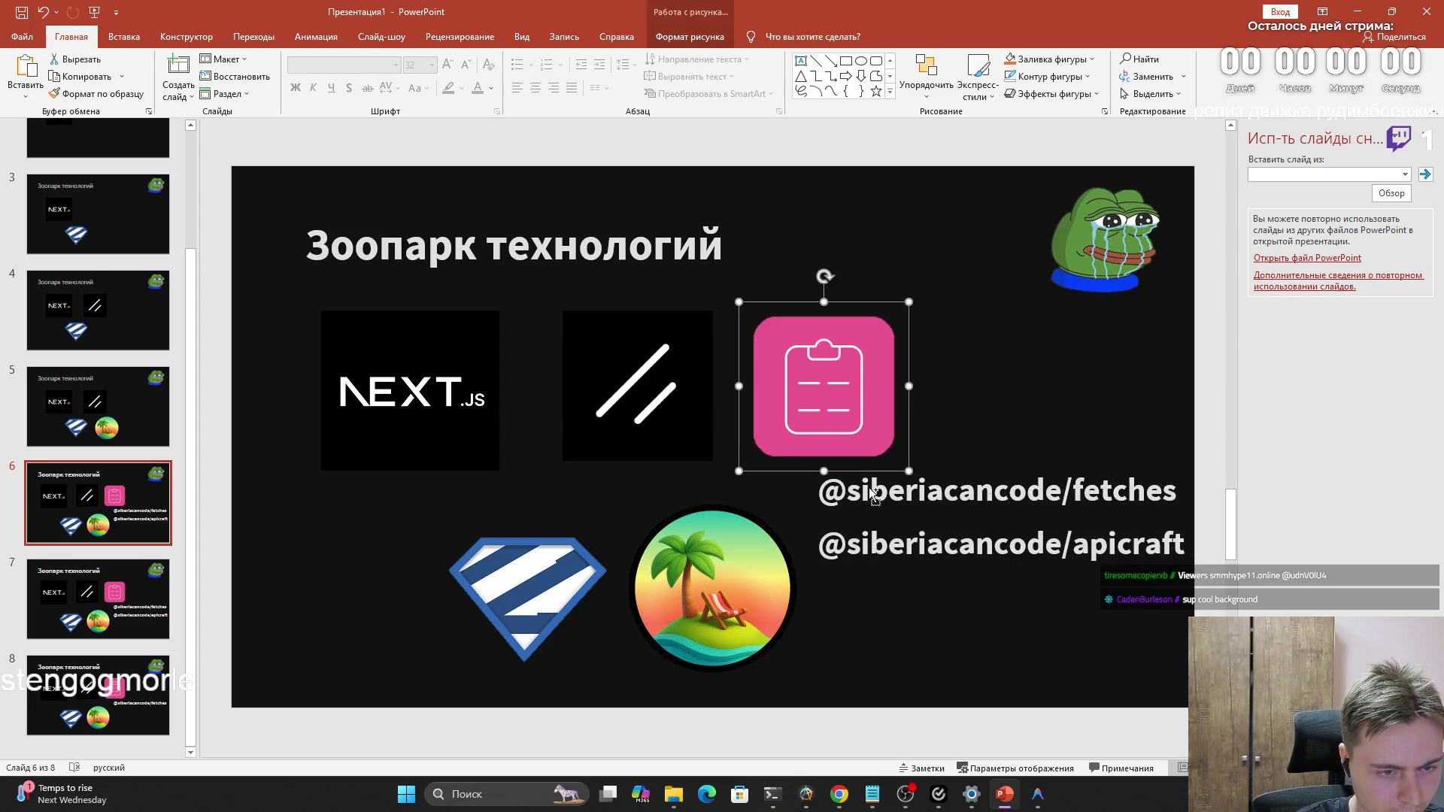
click(782, 490)
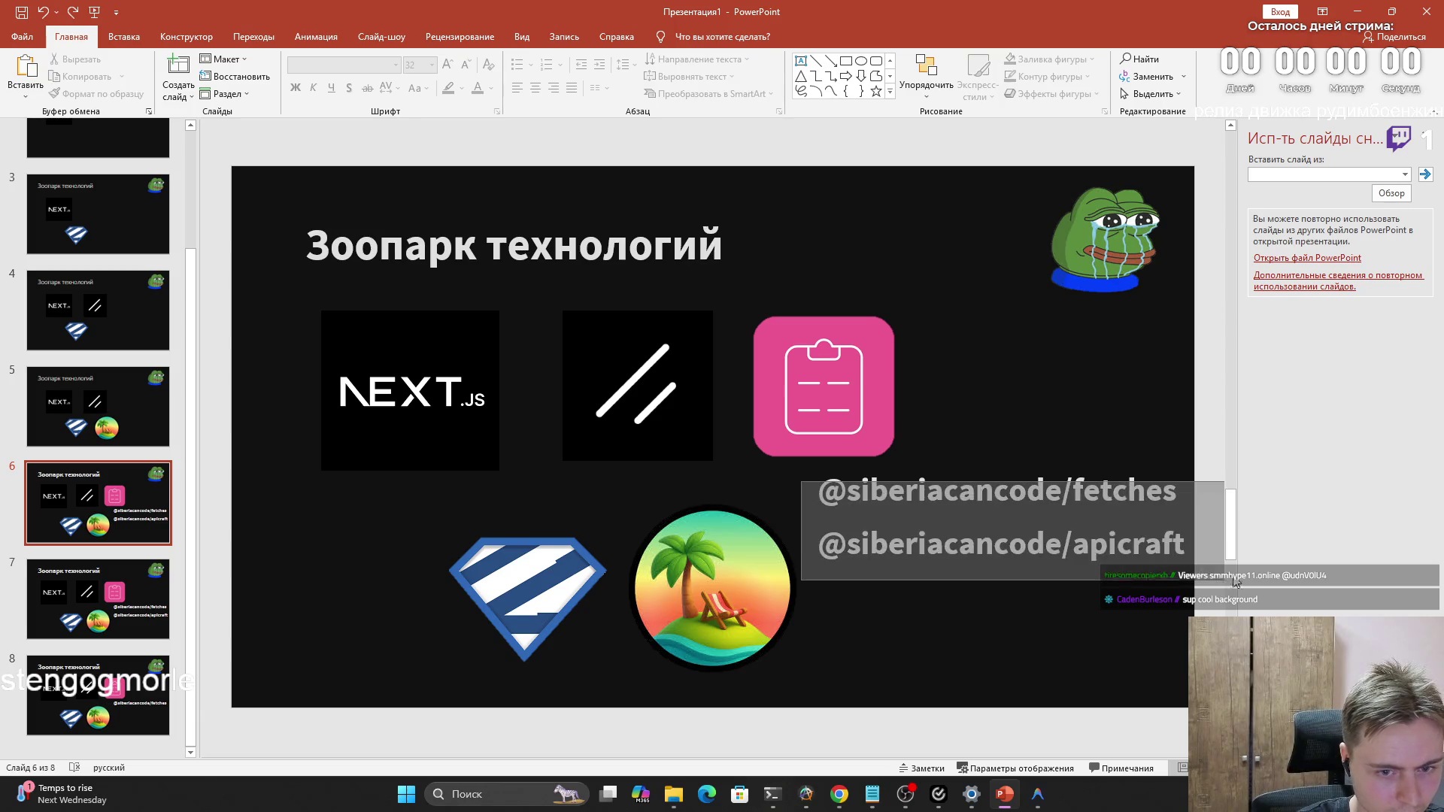
triple_click(1090, 493)
key(BackSpace)
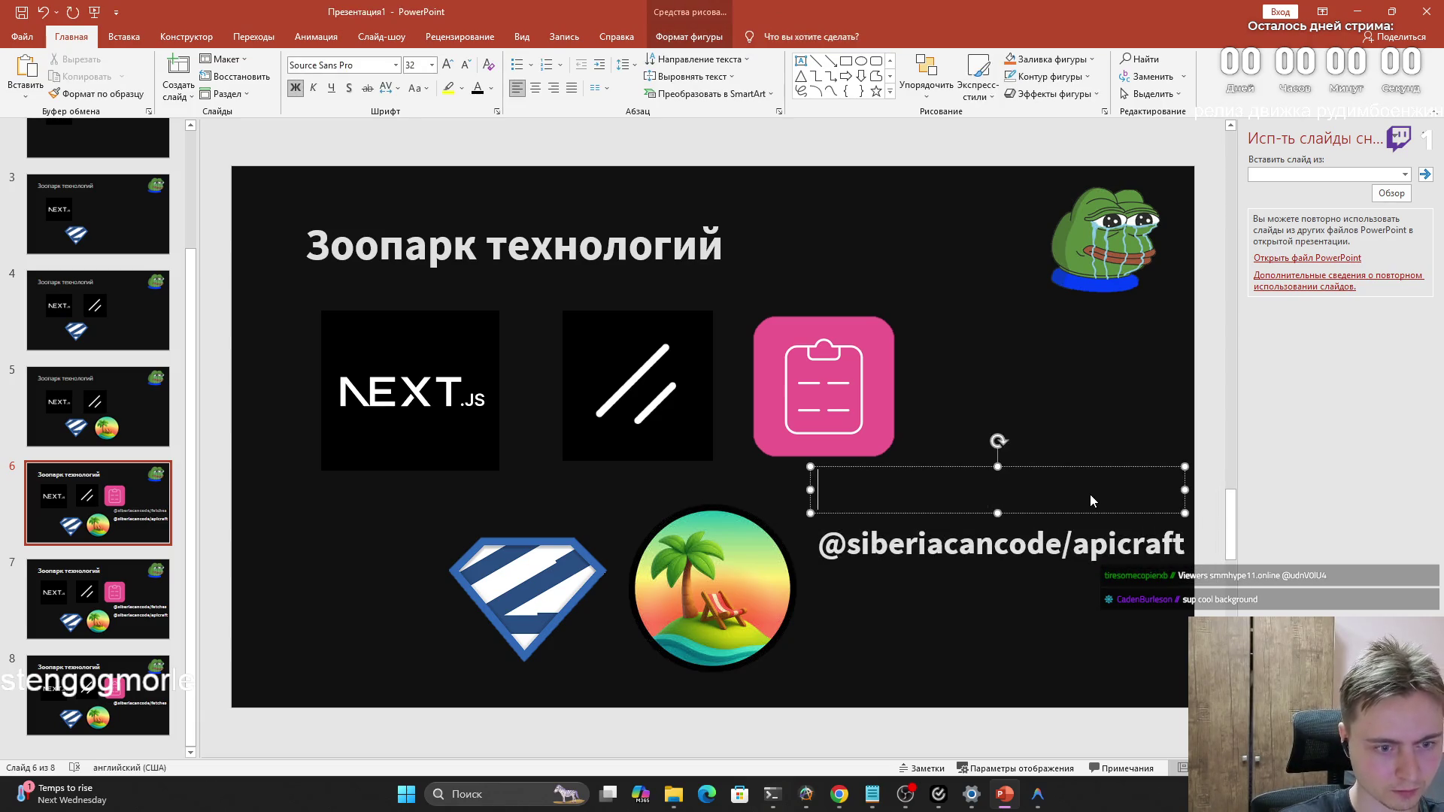
triple_click(1077, 539)
key(BackSpace)
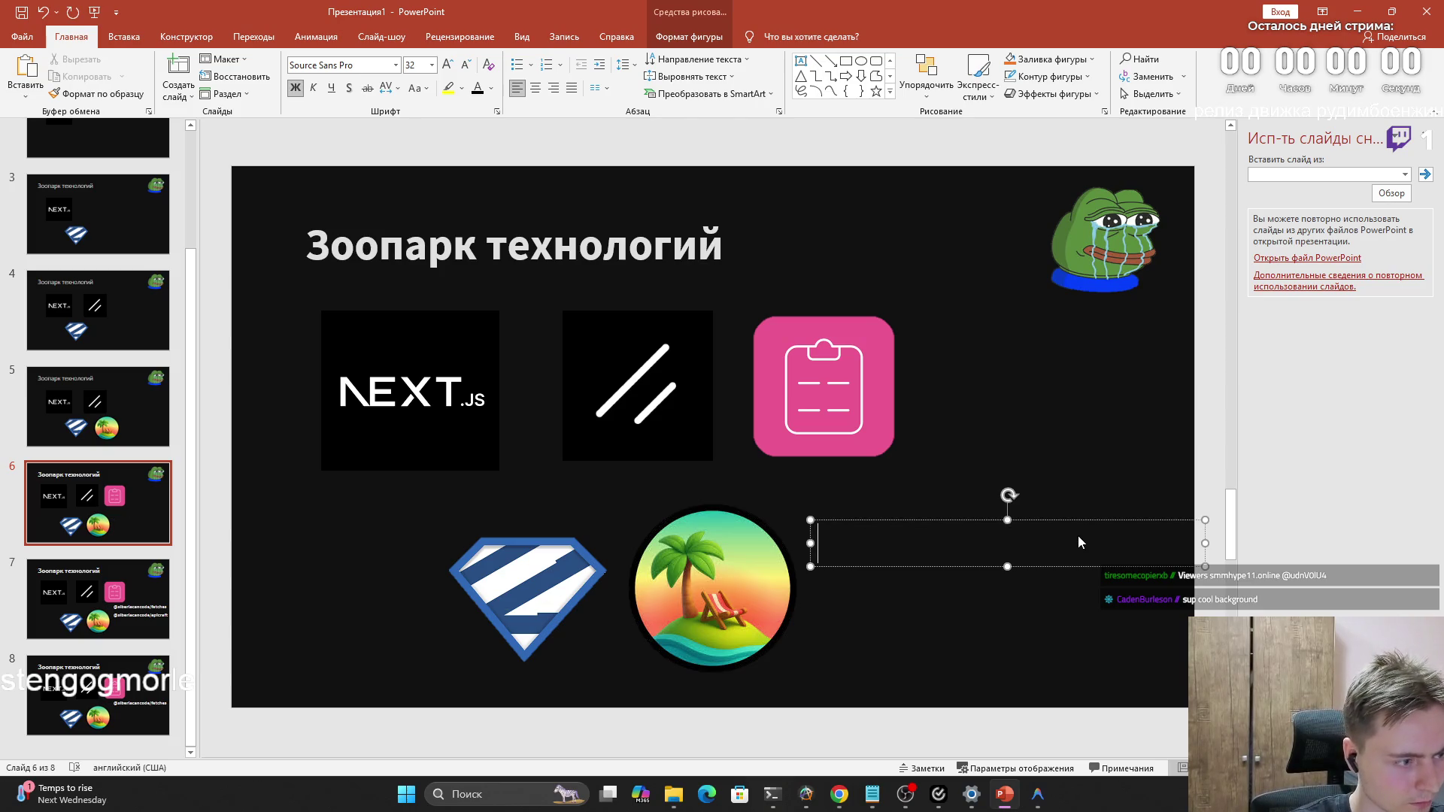
click(1102, 612)
click(98, 598)
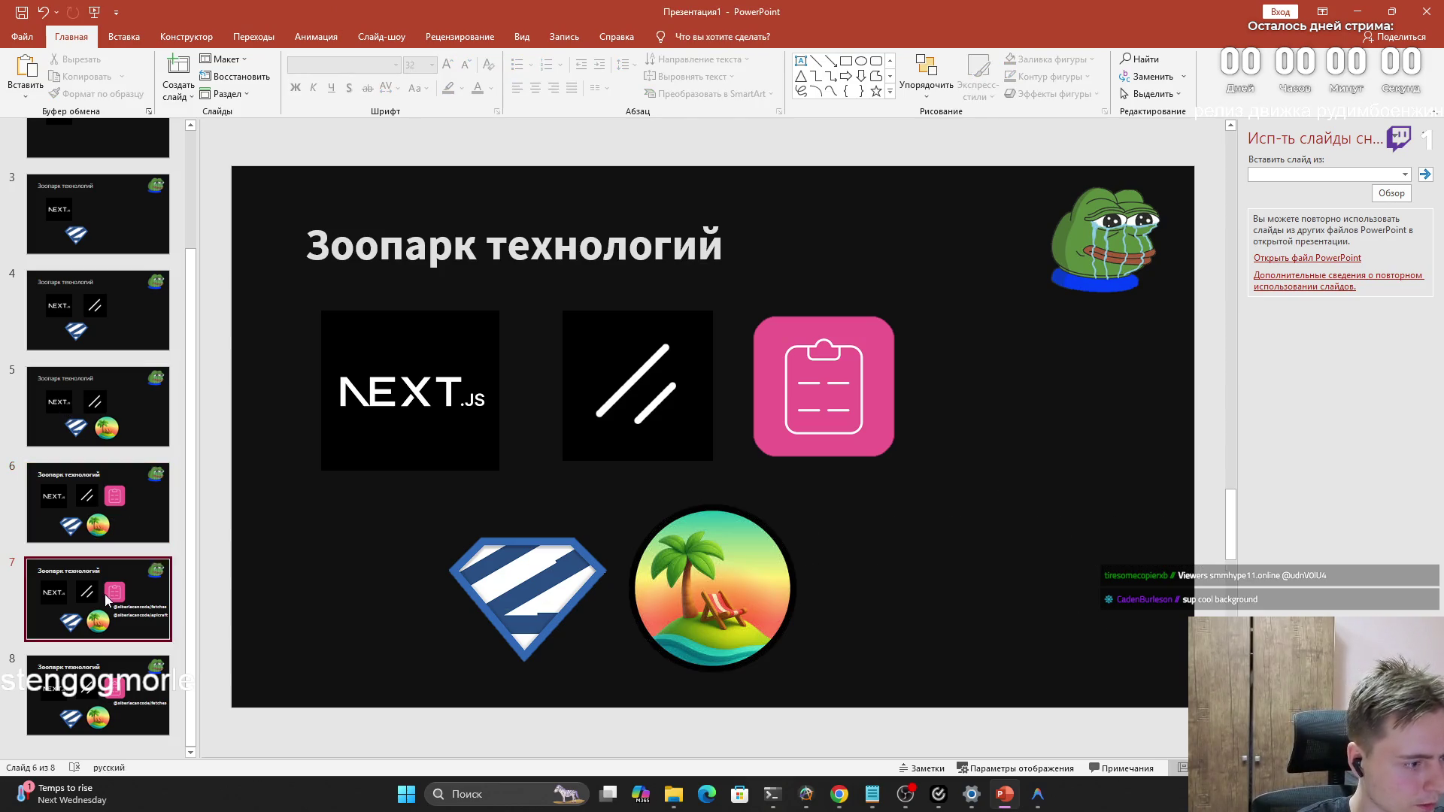
triple_click(1004, 543)
key(ctrl+c)
key(BackSpace)
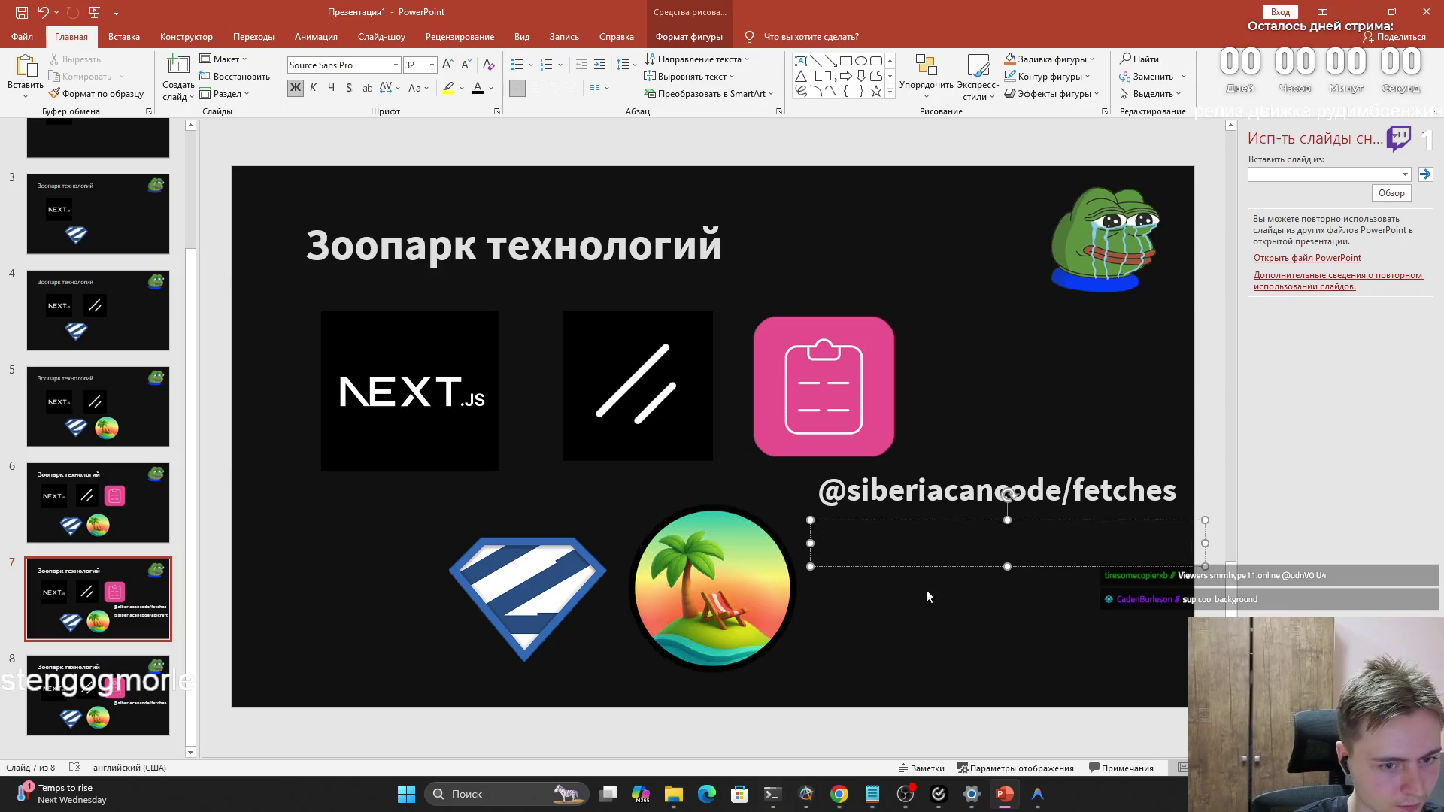
click(928, 610)
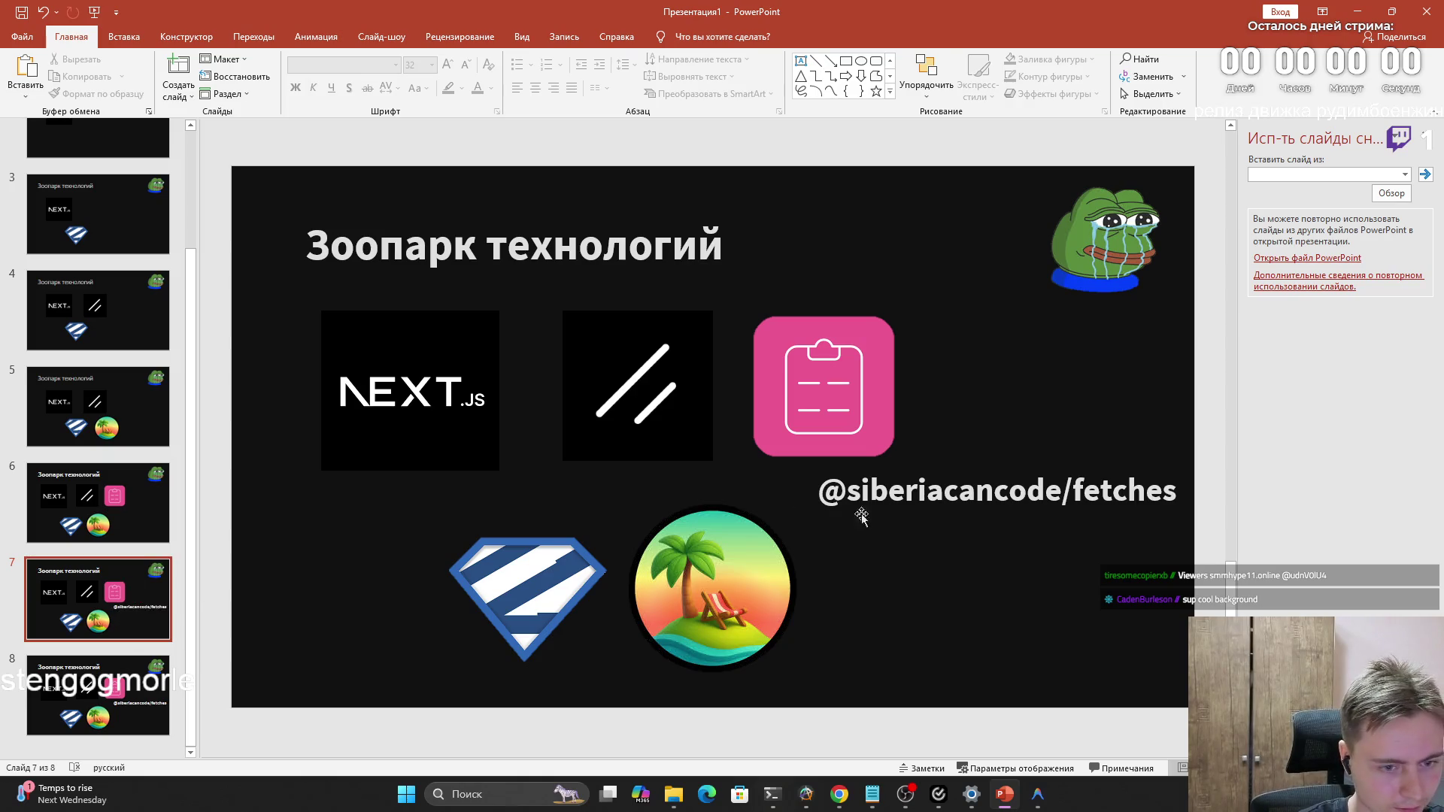
Paste the apicraft caption onto slide 8 and place it below the fetches caption
key(Down)
key(ctrl+v)
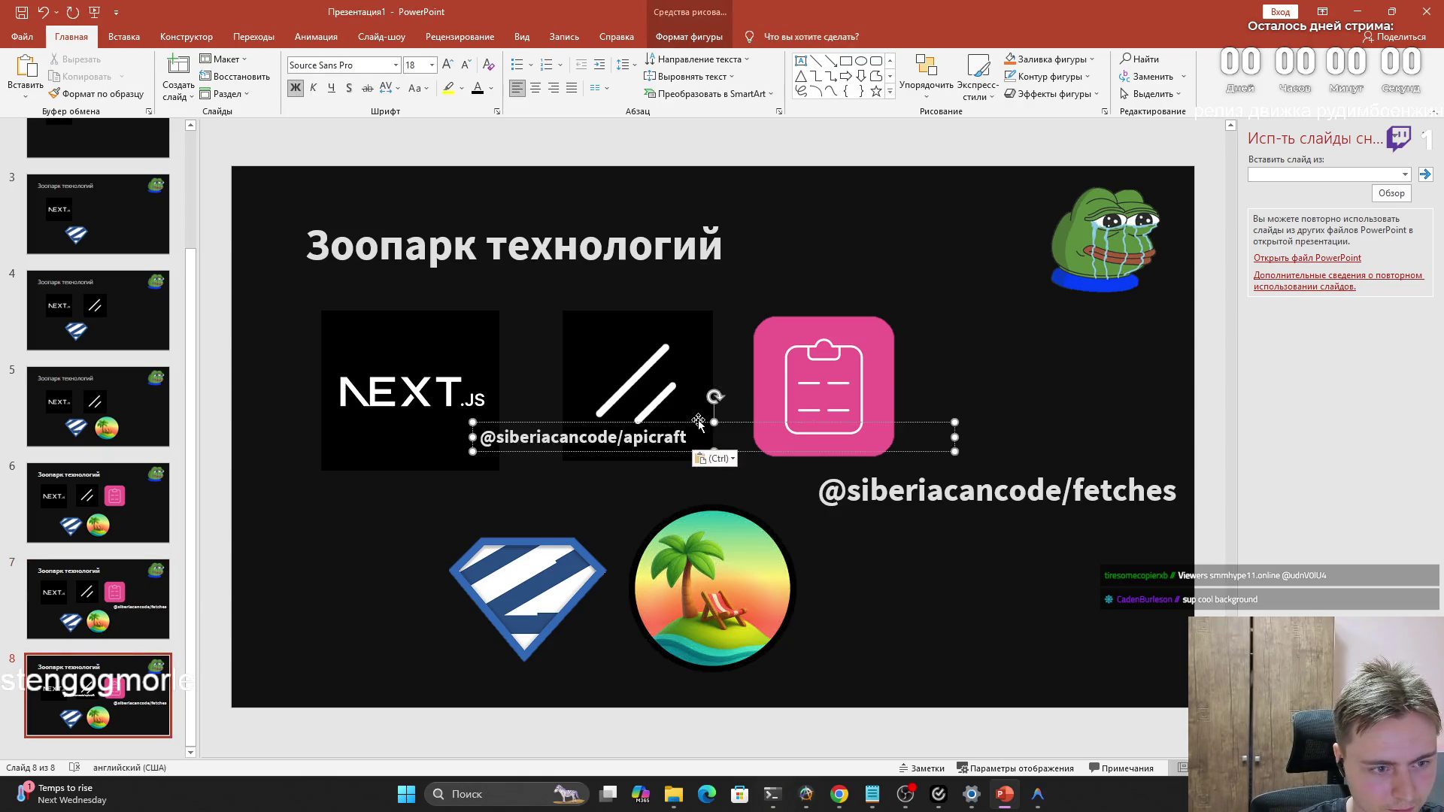
drag(698, 421, 1038, 531)
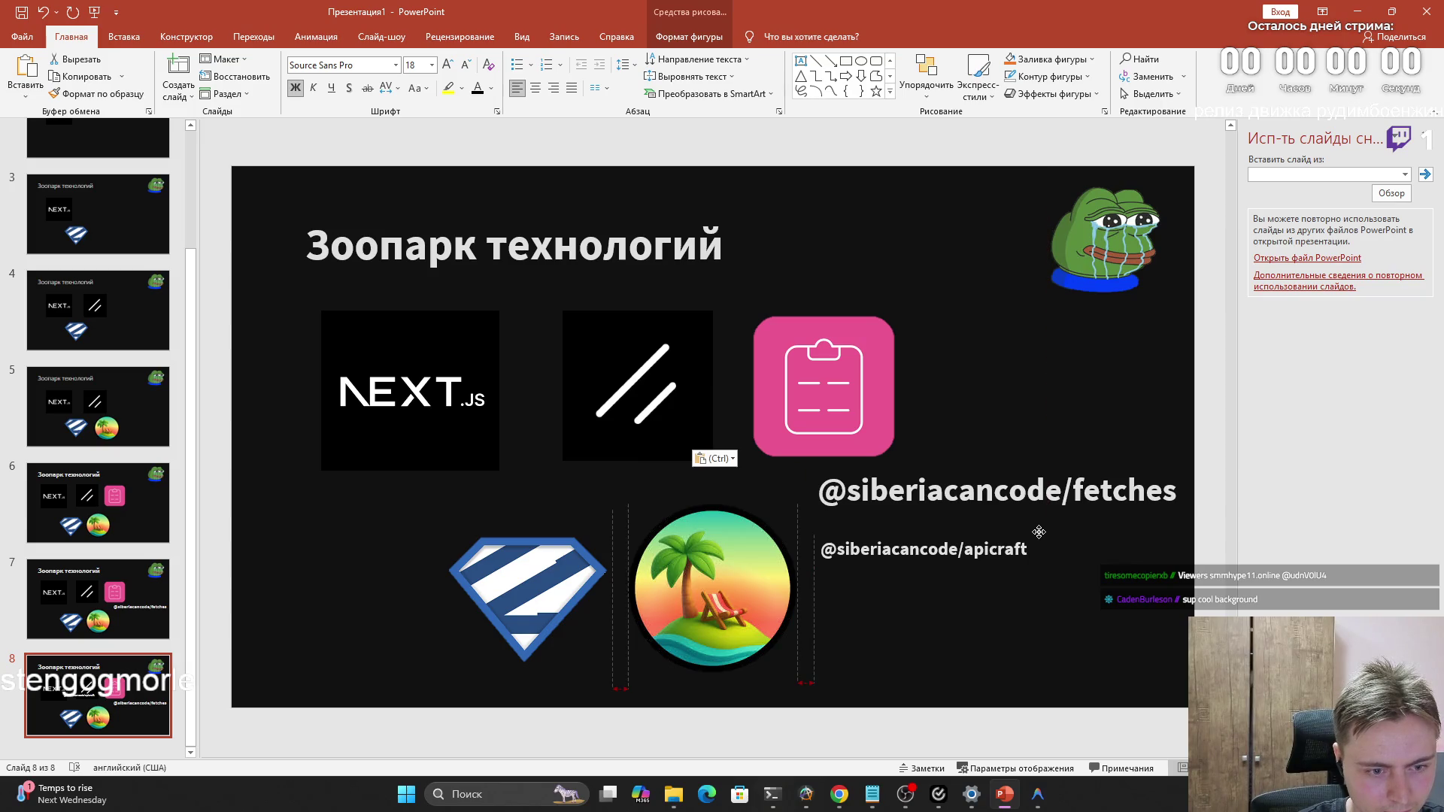
Set the apicraft caption to font size 32 and align it under the fetches caption
click(941, 484)
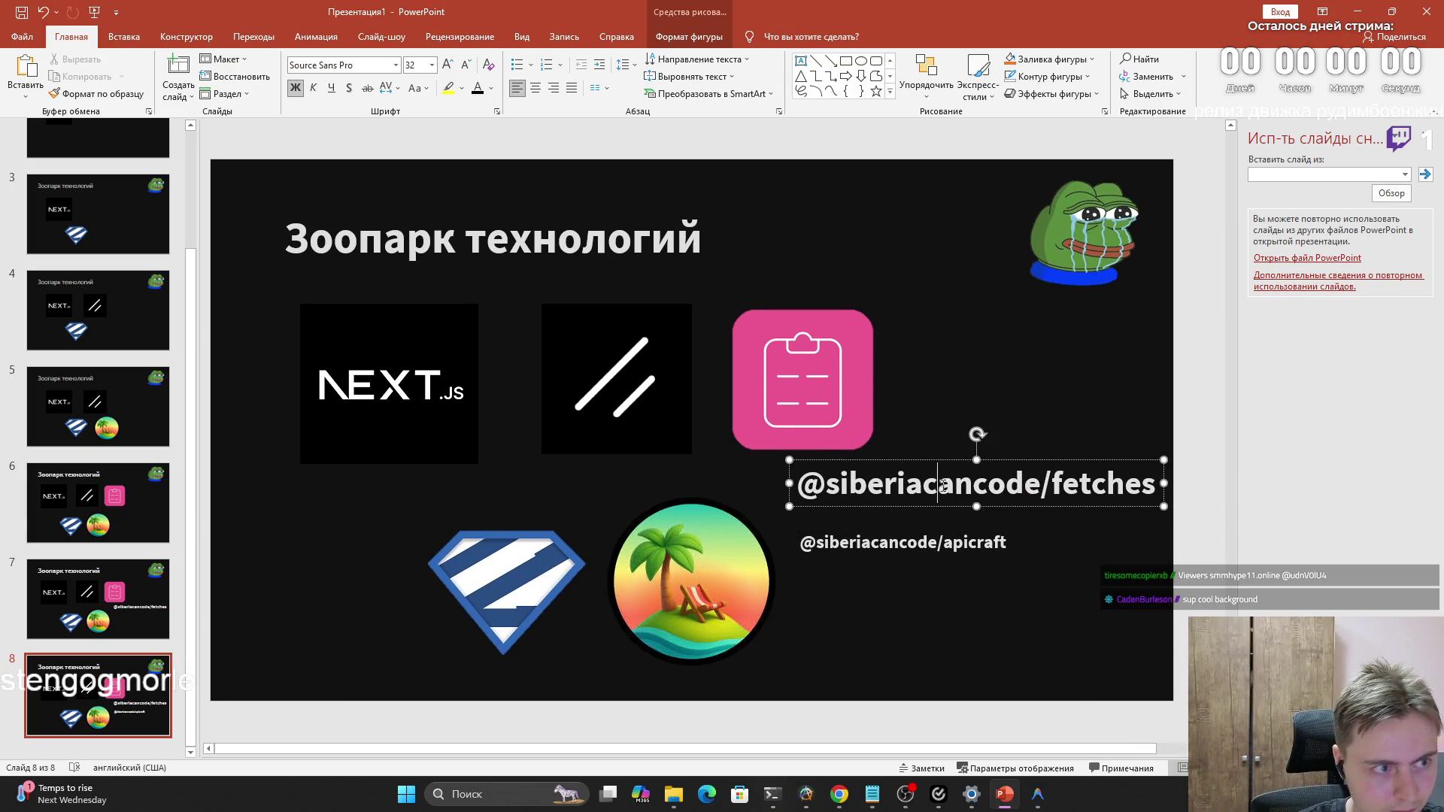
click(912, 542)
key(ctrl+a)
click(431, 65)
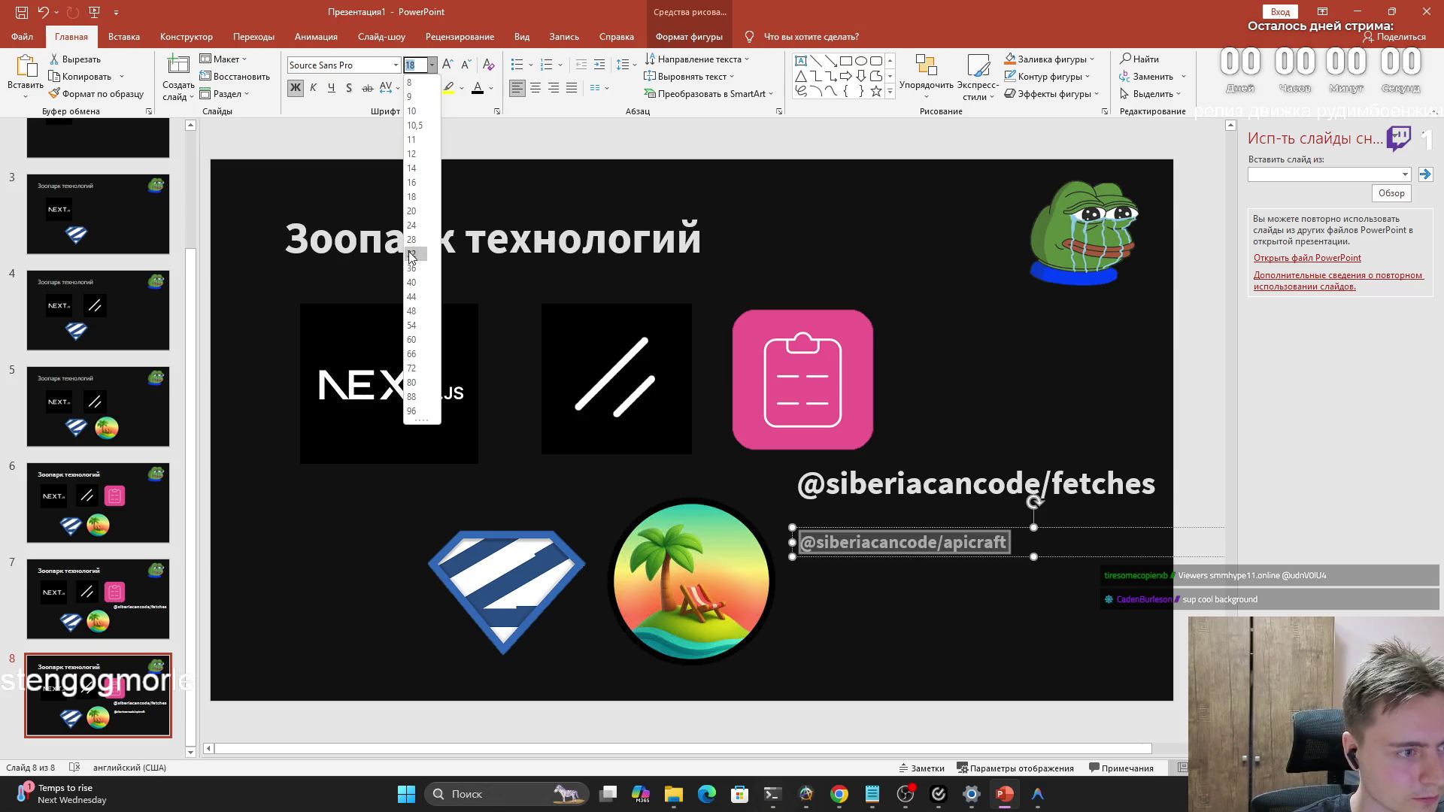
click(412, 256)
drag(992, 522, 988, 515)
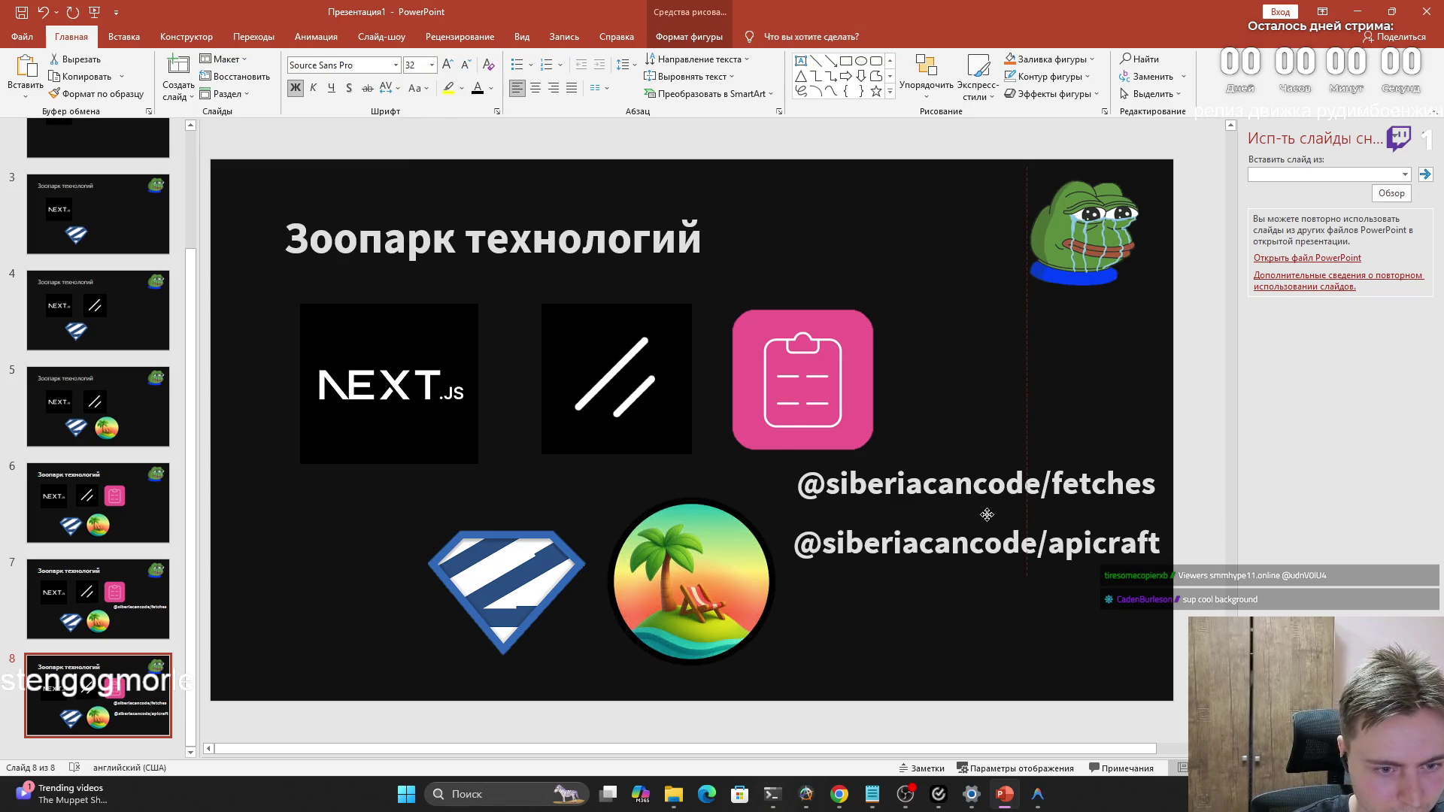
click(973, 595)
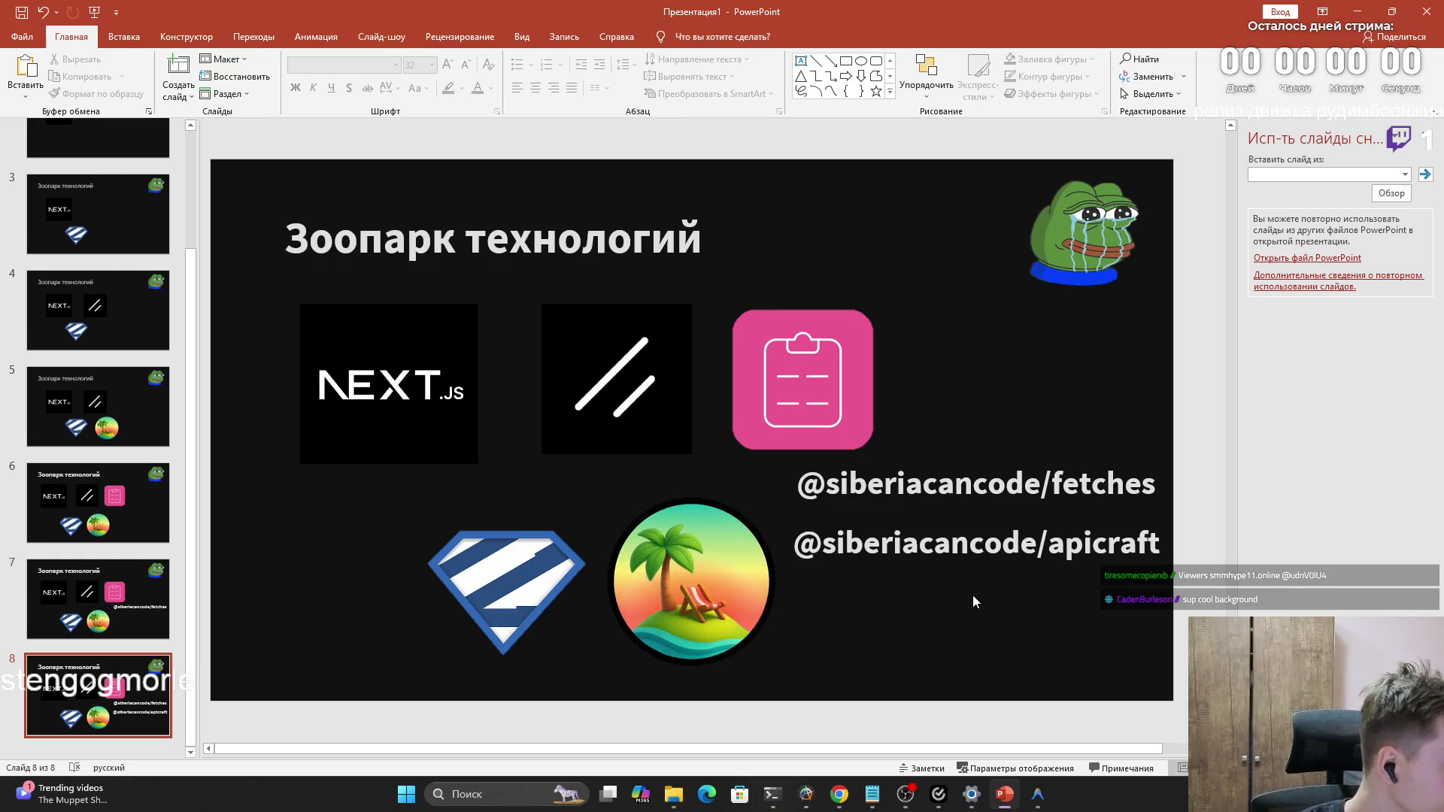
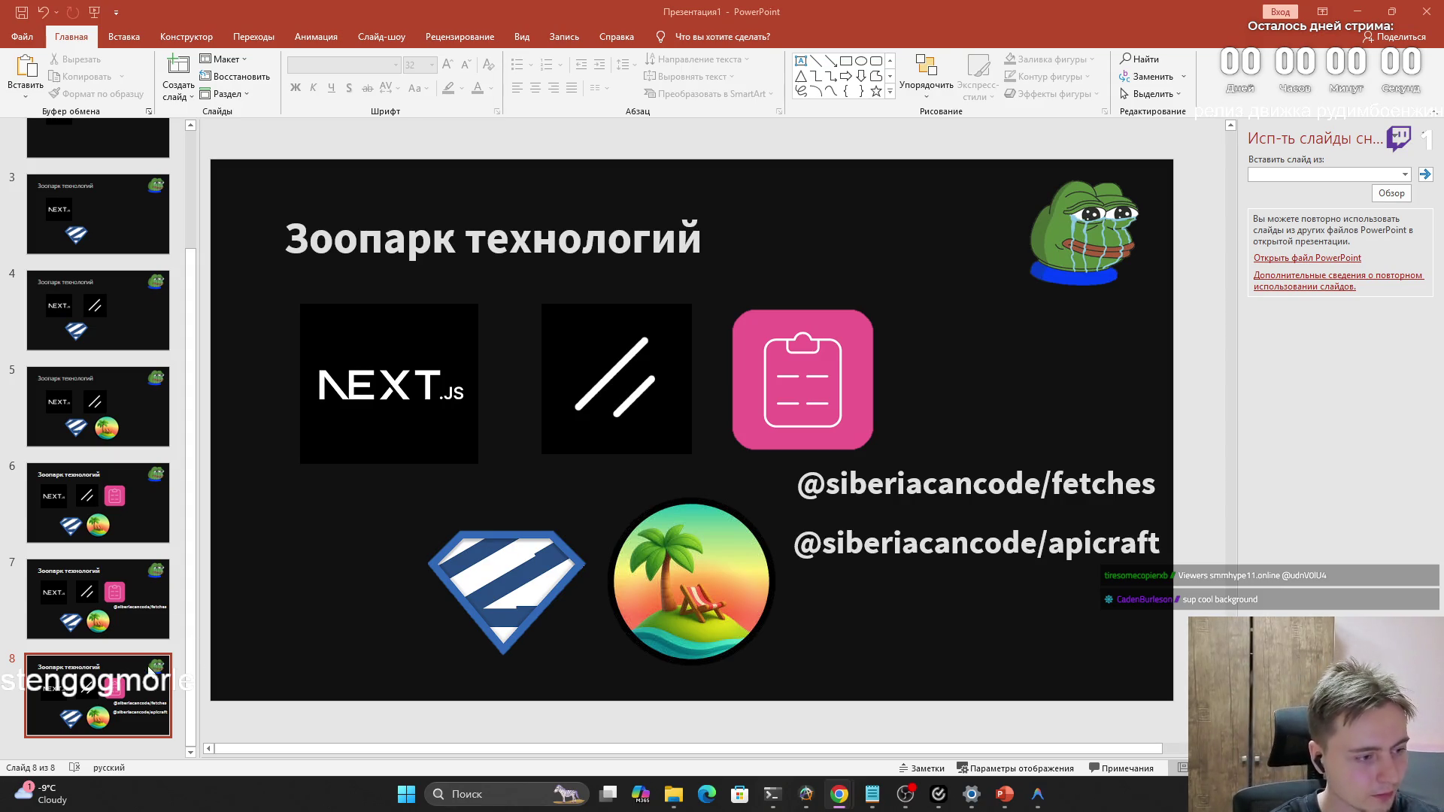
Duplicate the Зоопарк технологий logo slide twice via Дублировать слайд, giving slides 9 and 10
right_click(140, 666)
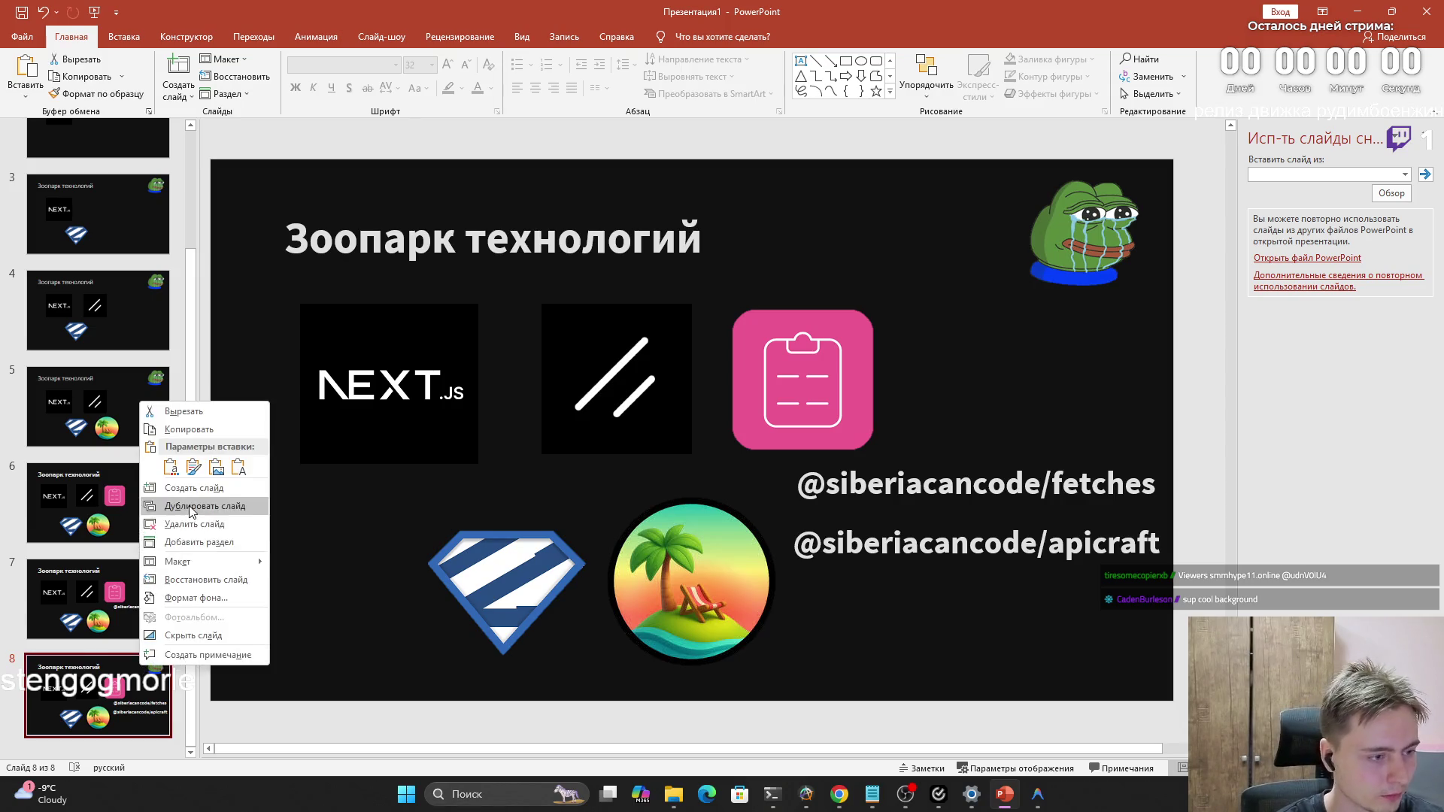
click(192, 511)
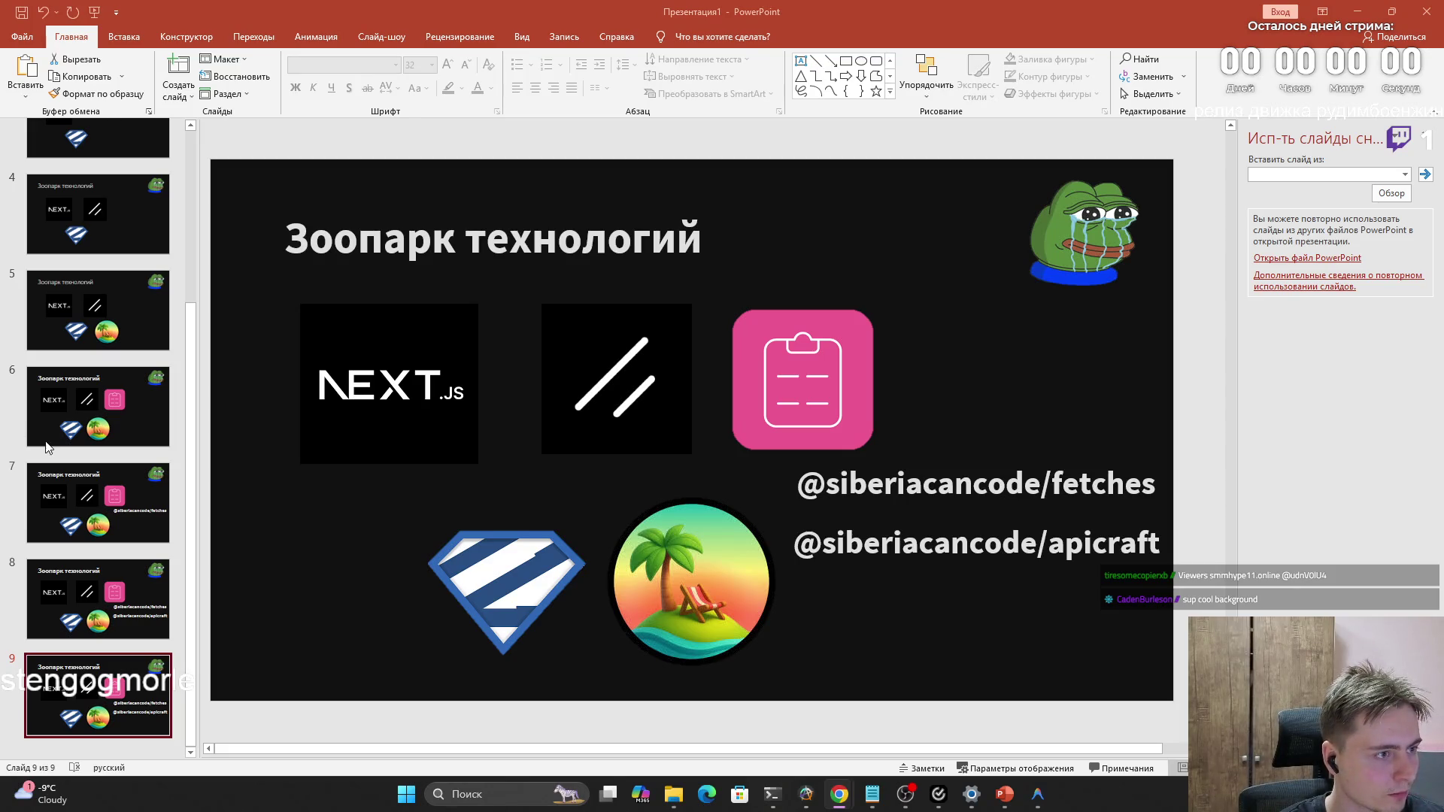
scroll(63, 440, up, 2)
scroll(62, 440, up, 2)
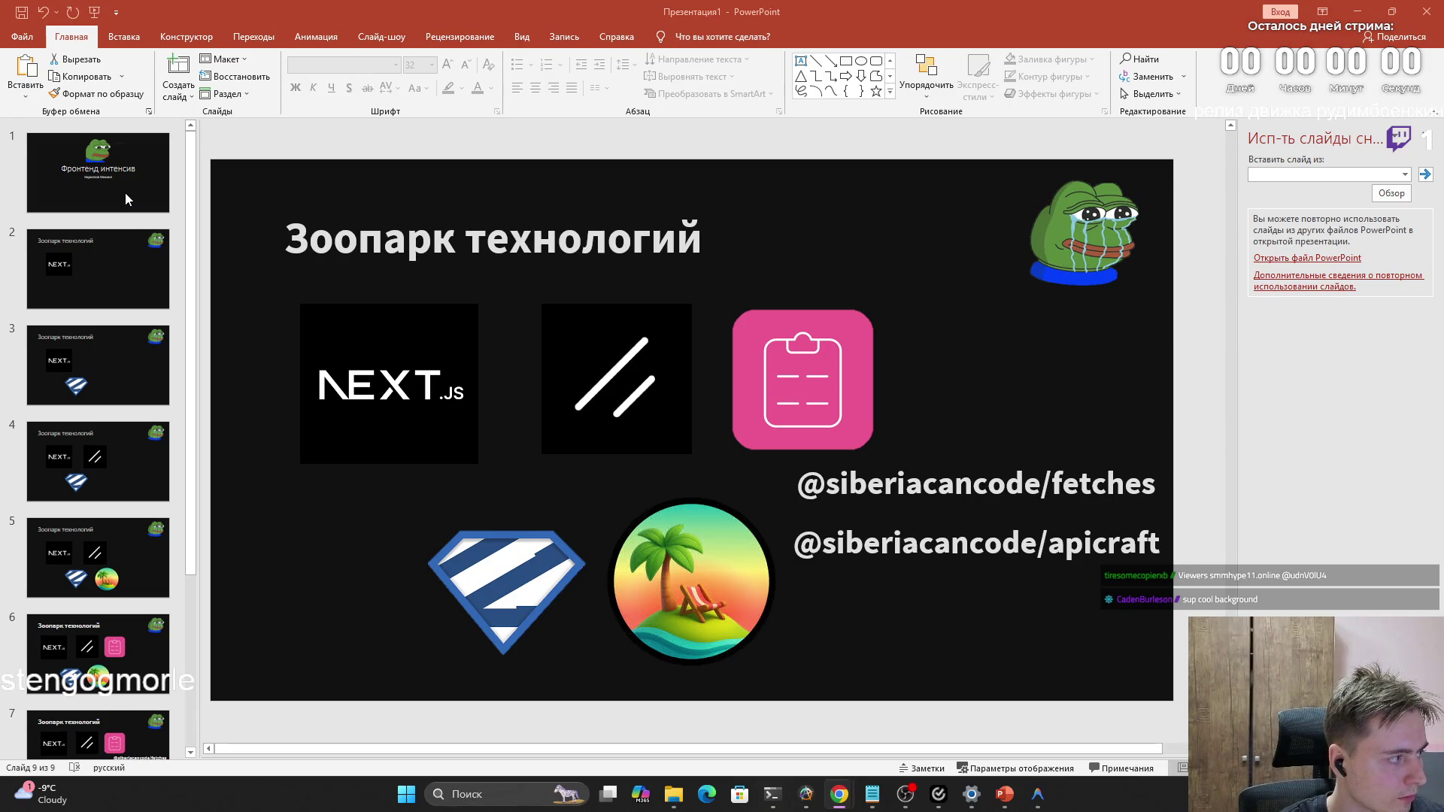
scroll(126, 351, down, 3)
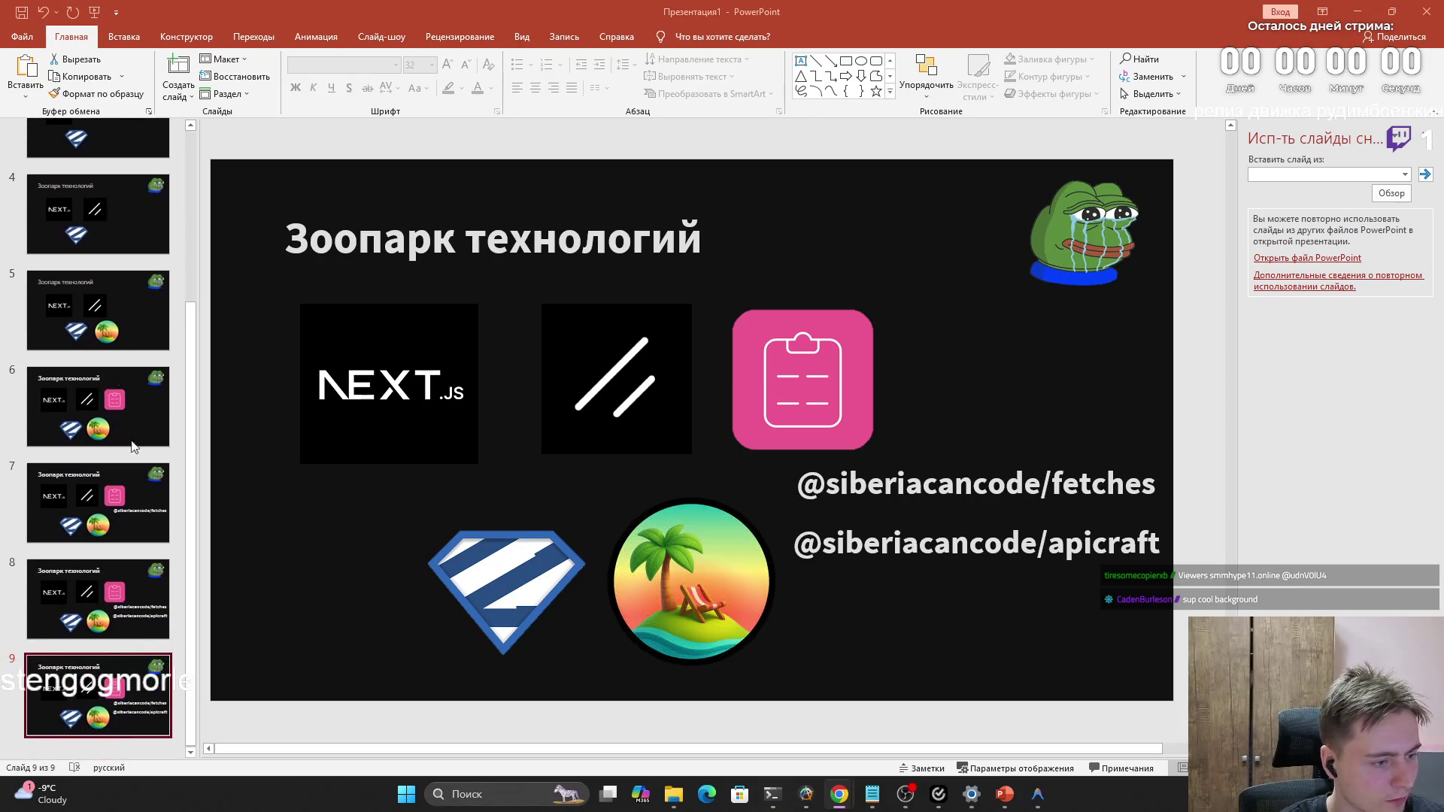
right_click(105, 681)
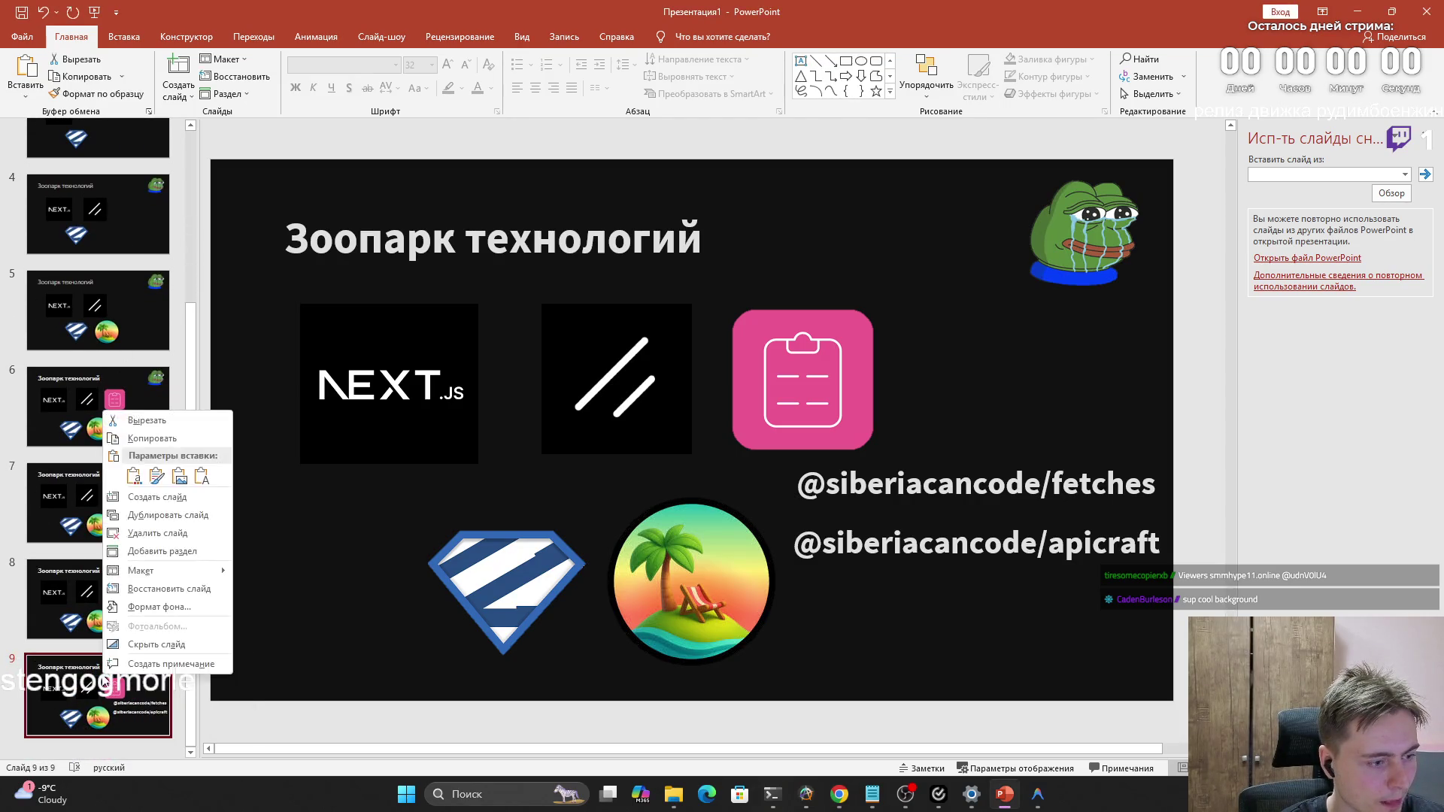
click(163, 514)
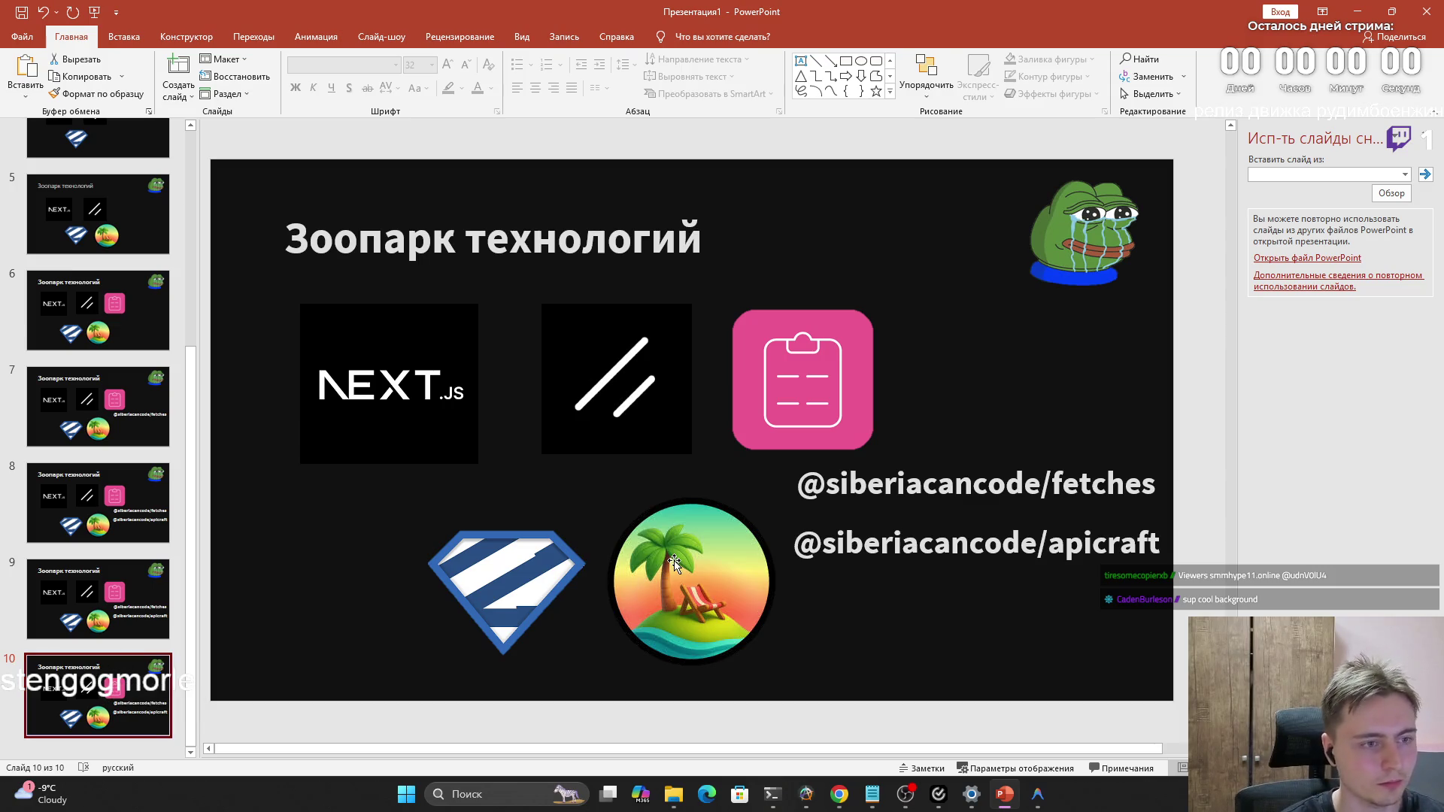
Delete all logo images and the fetches handle text from slide 10
drag(1150, 661, 271, 270)
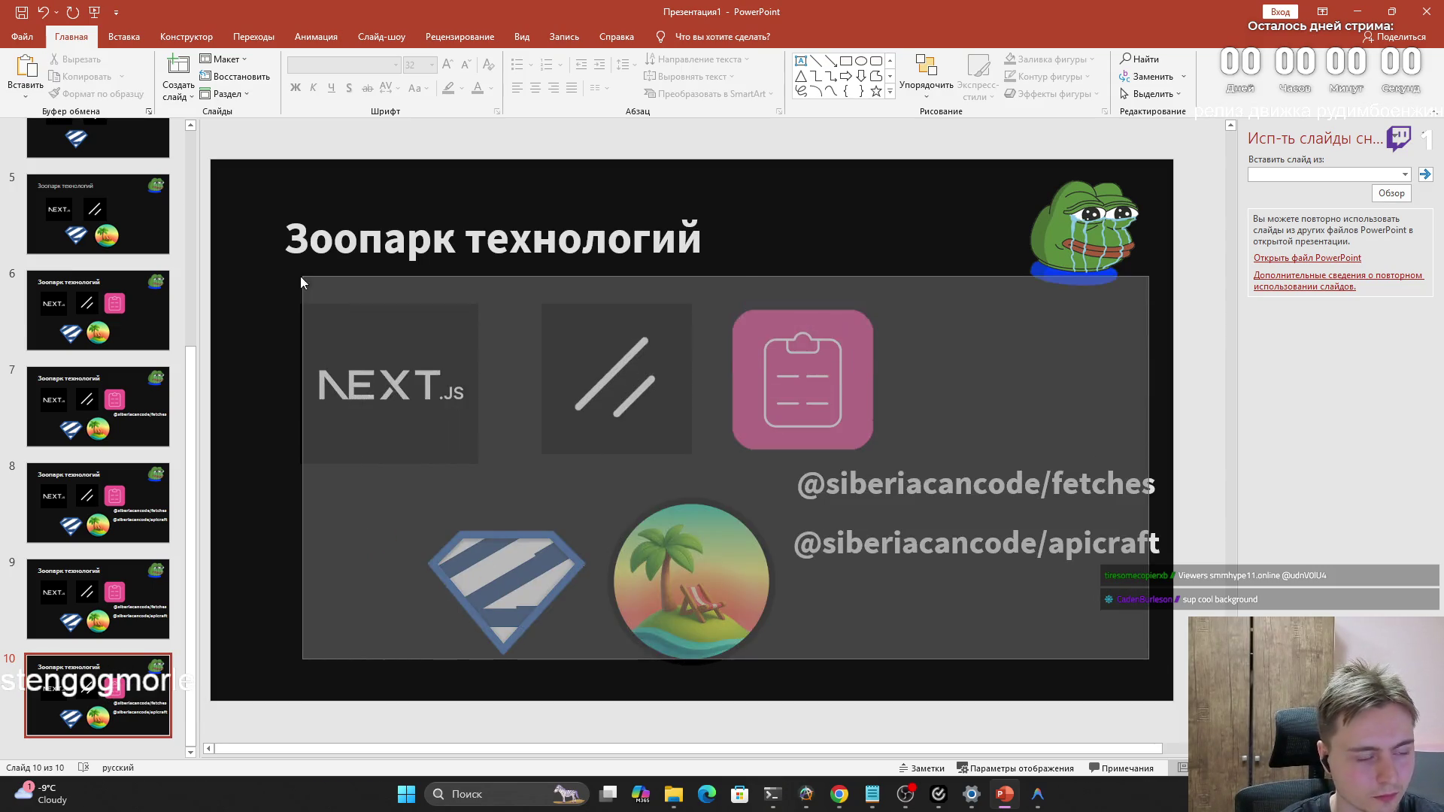
click(271, 271)
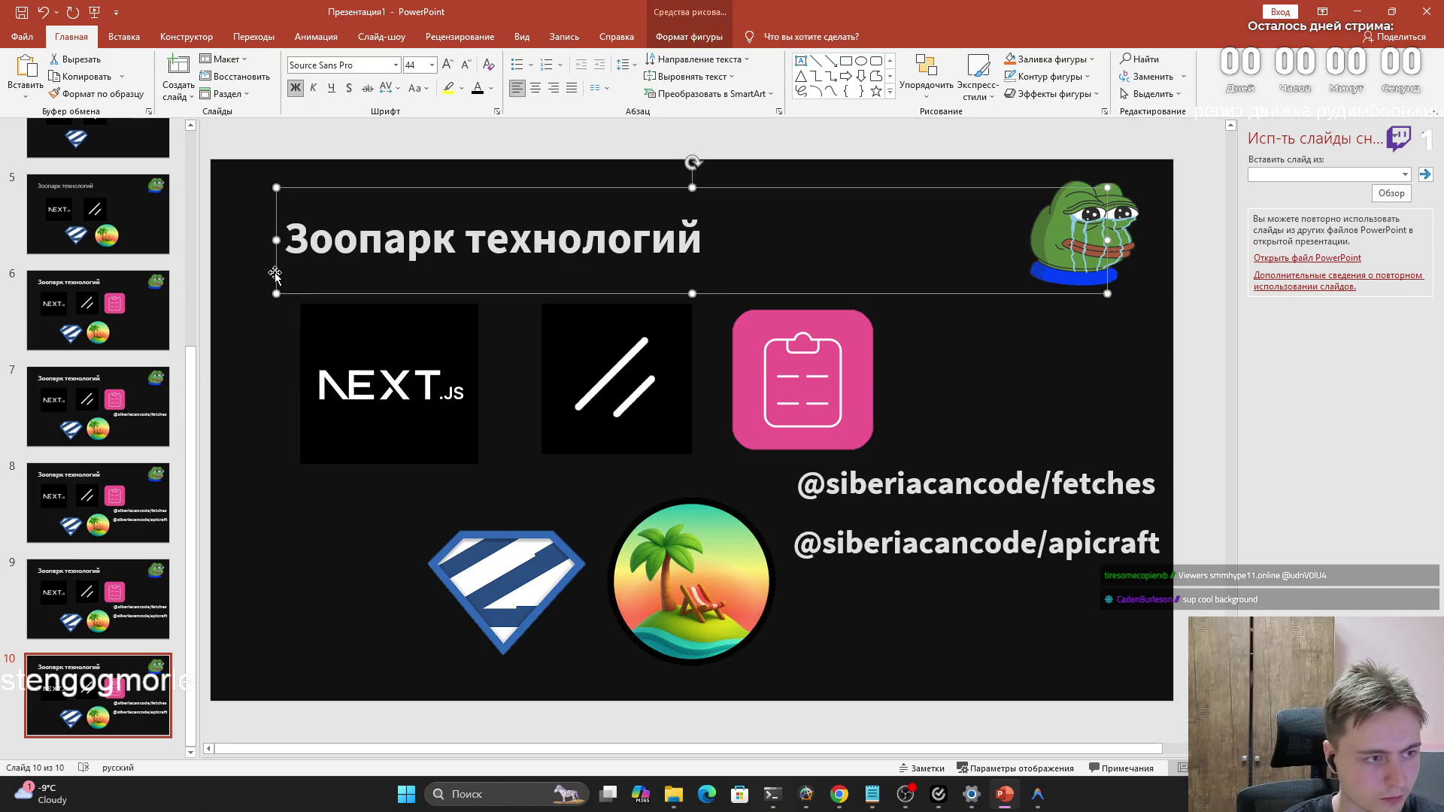
drag(229, 283, 1168, 702)
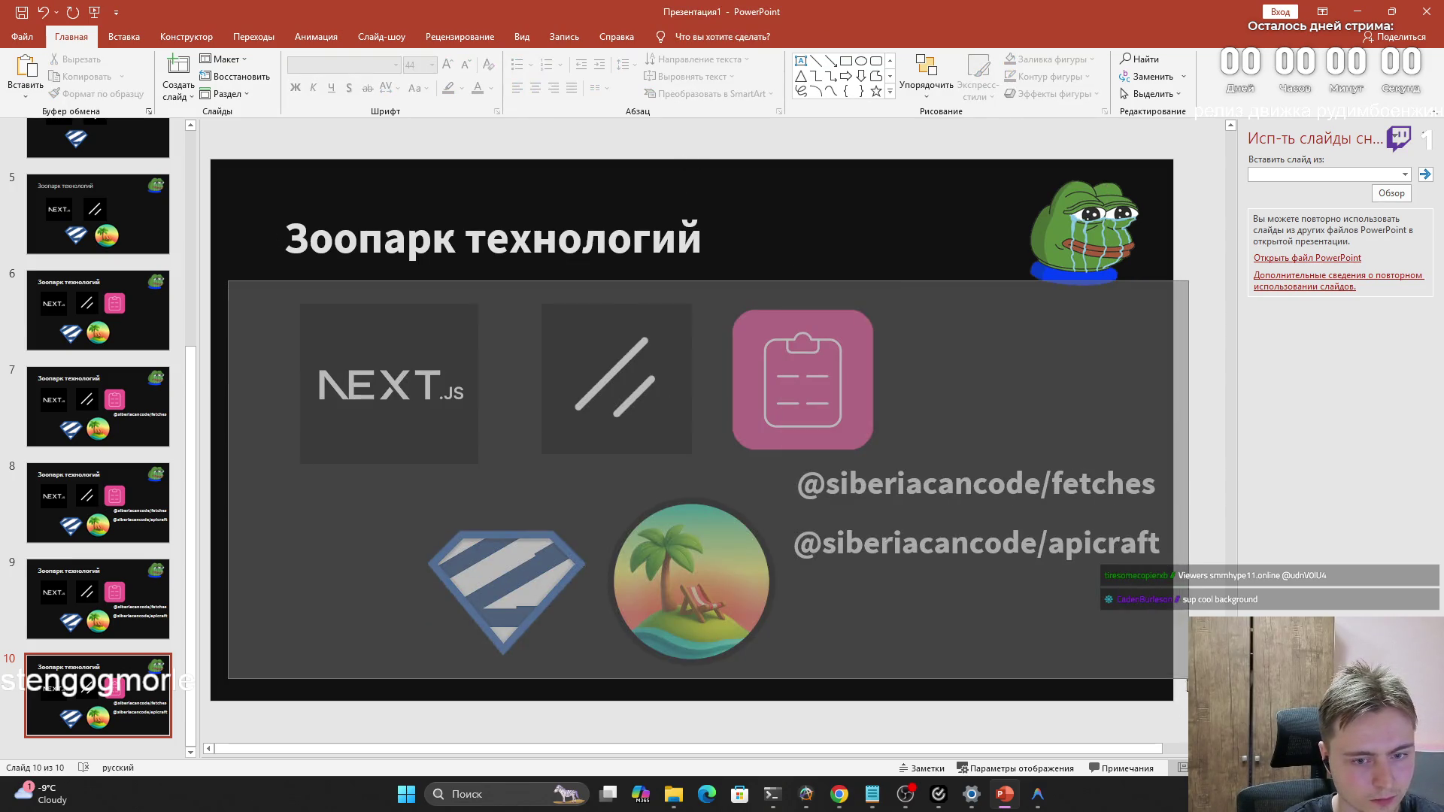
key(Delete)
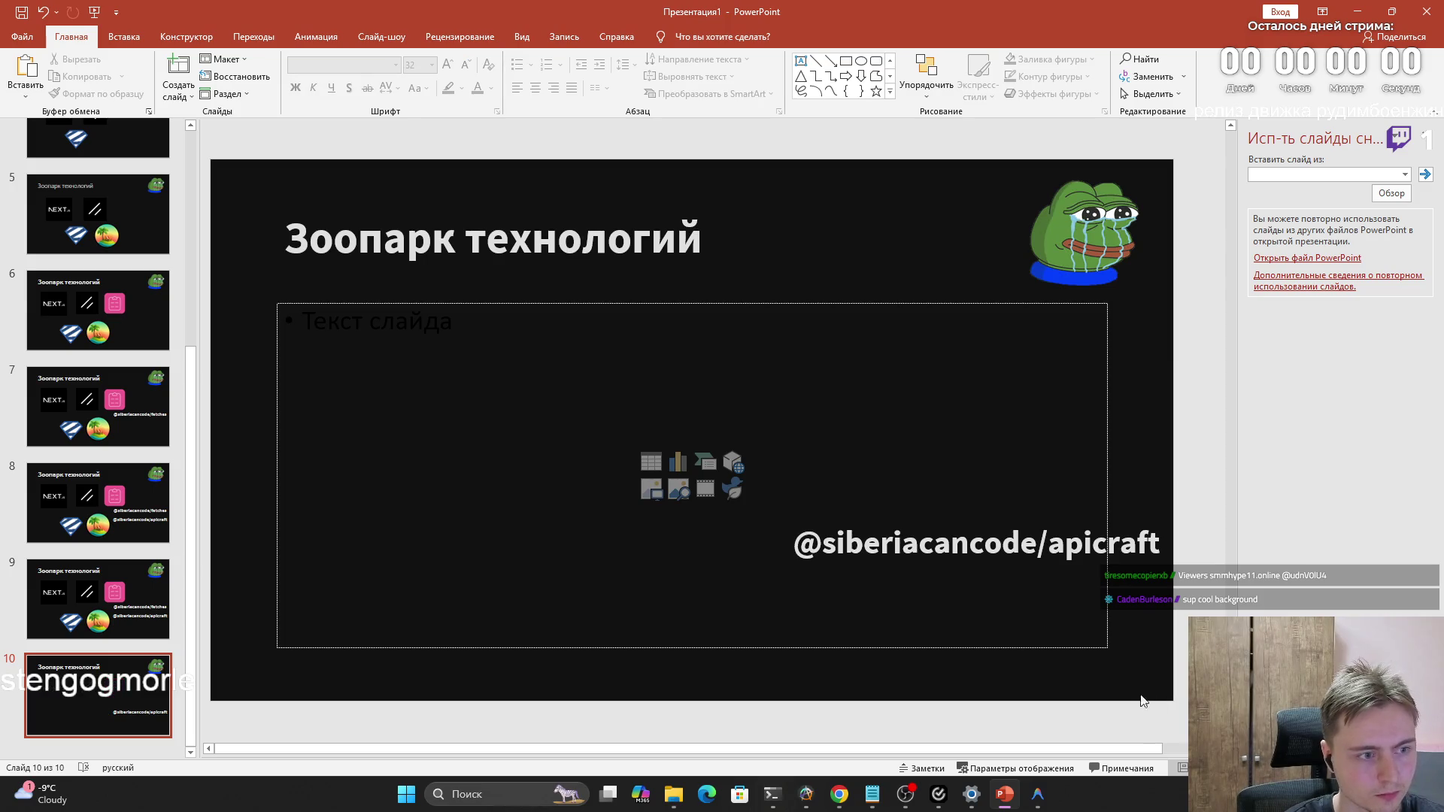
Erase the apicraft handle text so its empty box is discarded, then switch to the browser
click(981, 548)
click(984, 548)
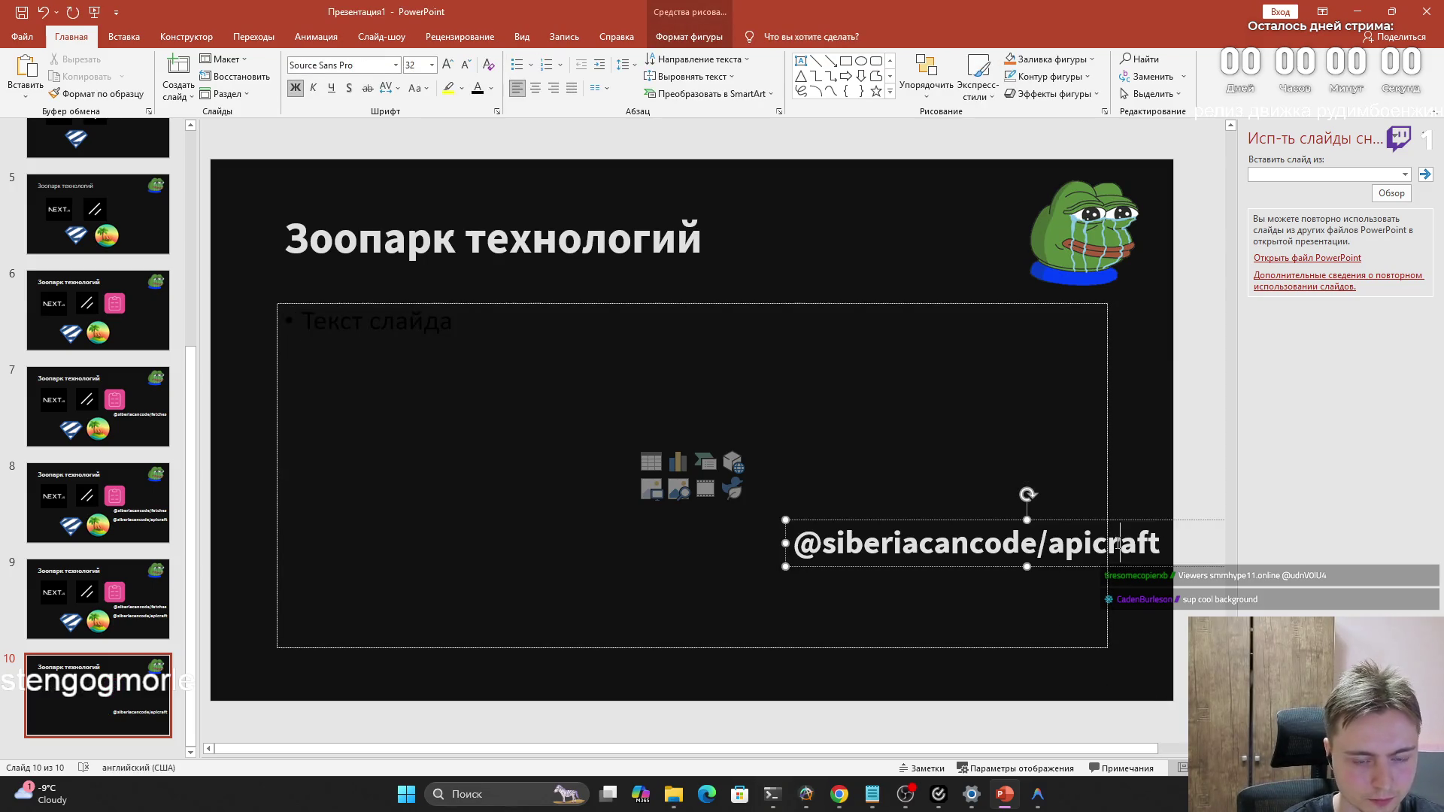
key(Home)
key(Delete)
key(ctrl+a)
key(Delete)
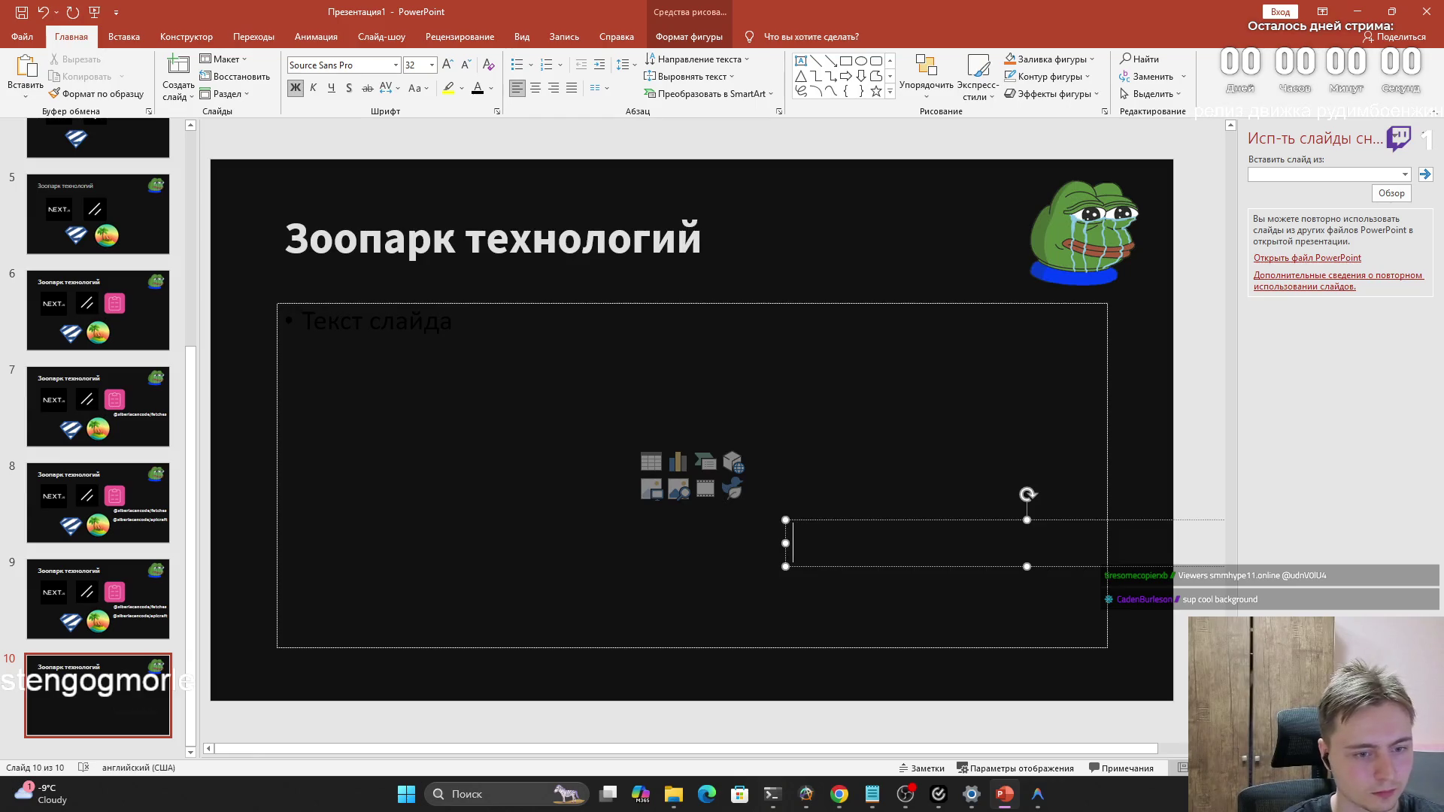
click(1126, 579)
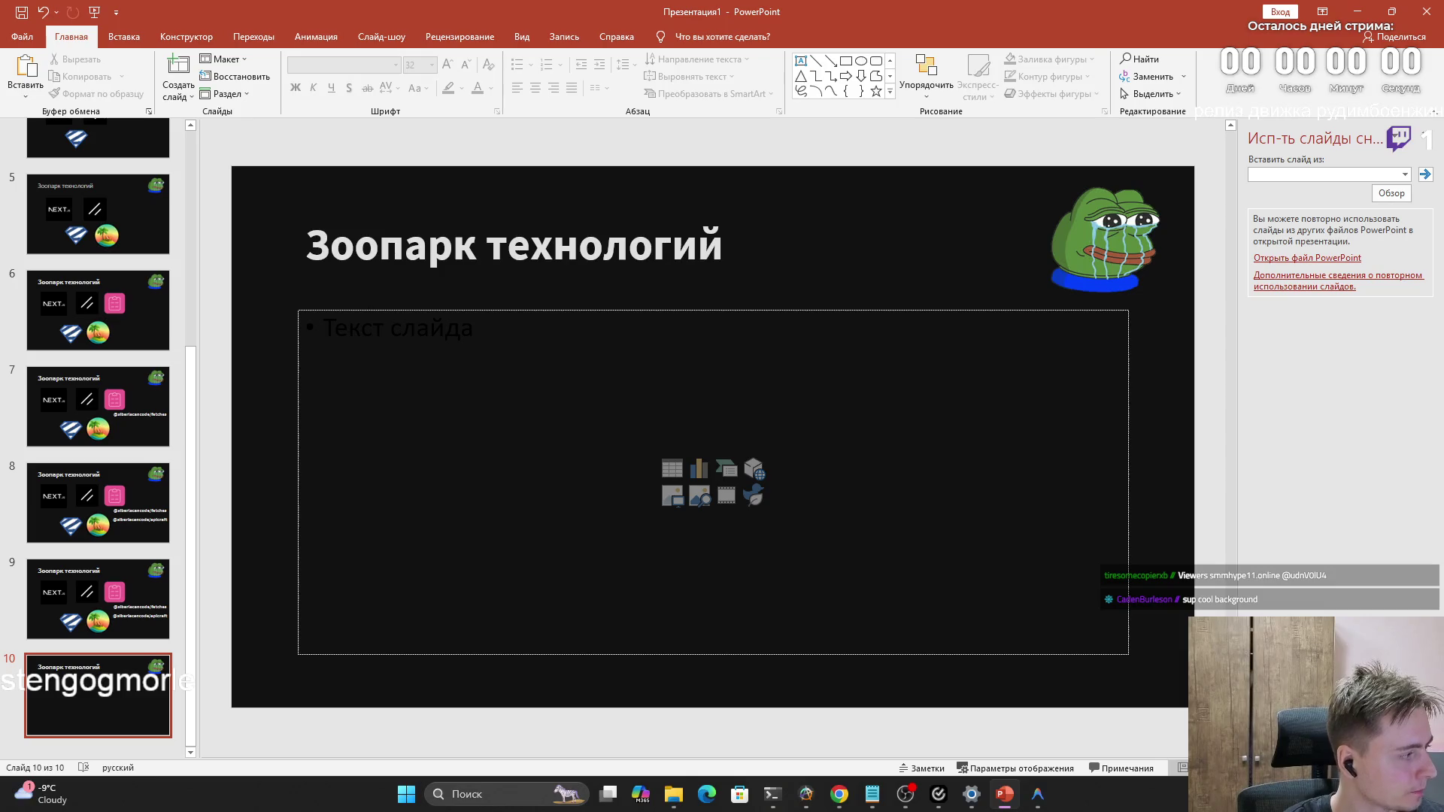
key(alt+Tab)
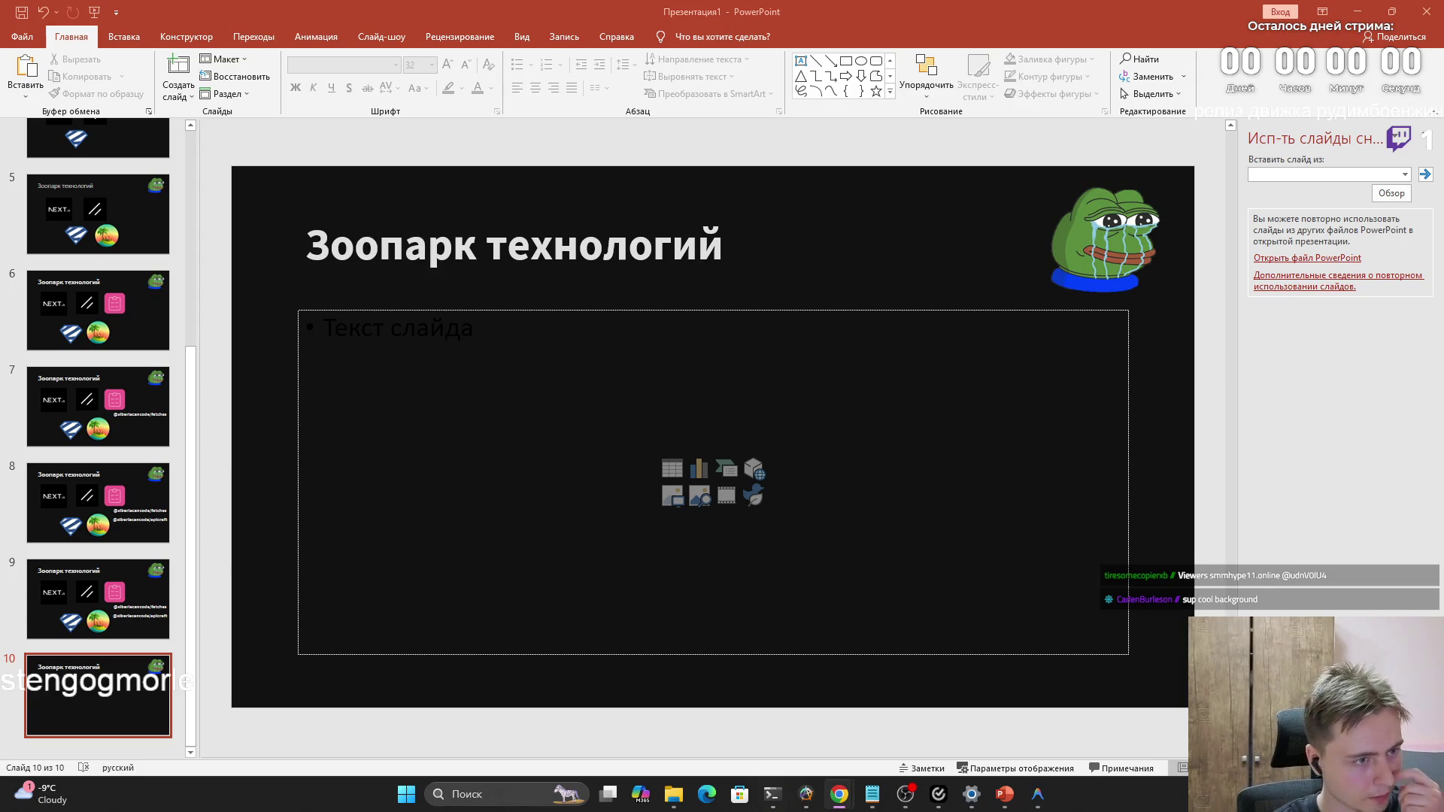
click(459, 336)
text(r)
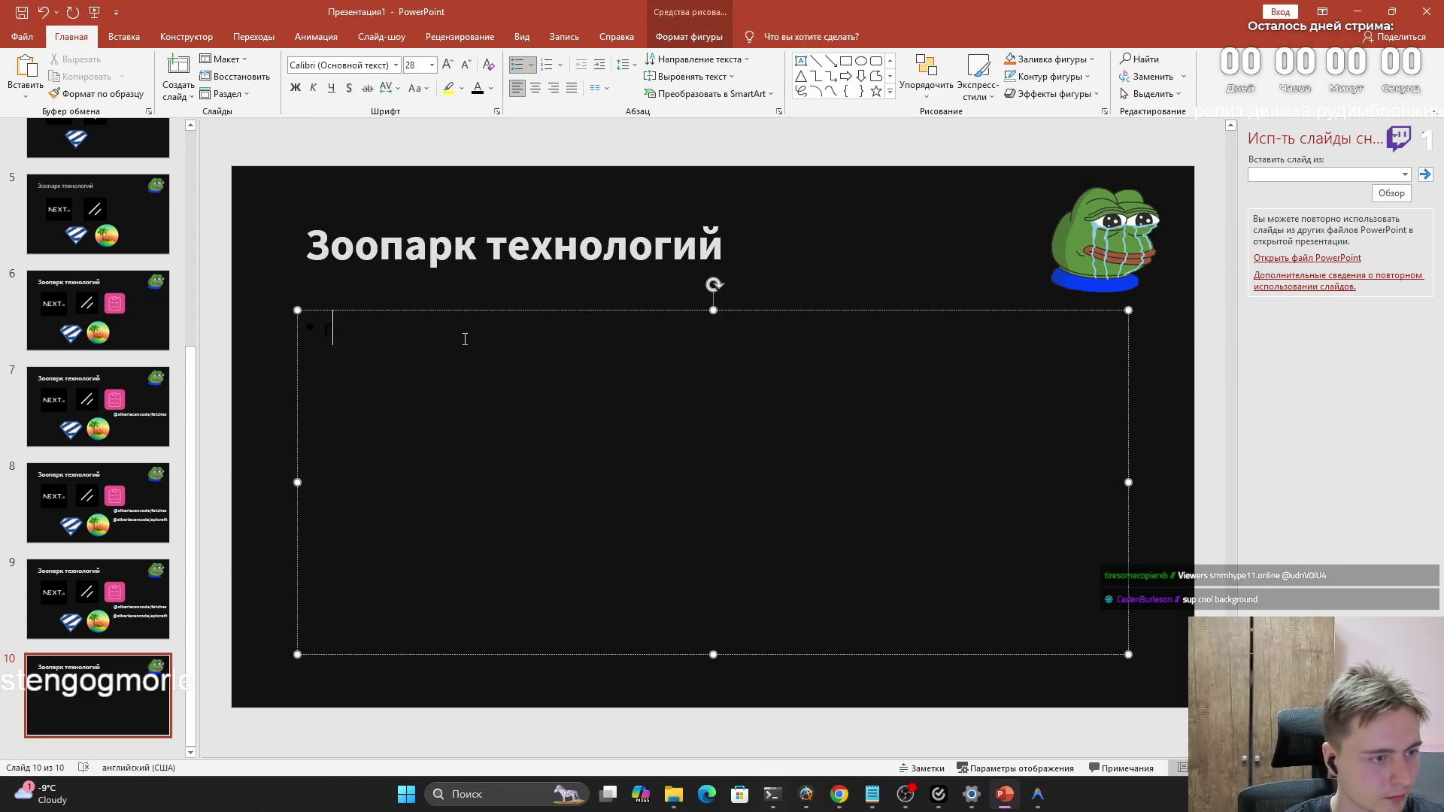
key(BackSpace)
key(alt+shift)
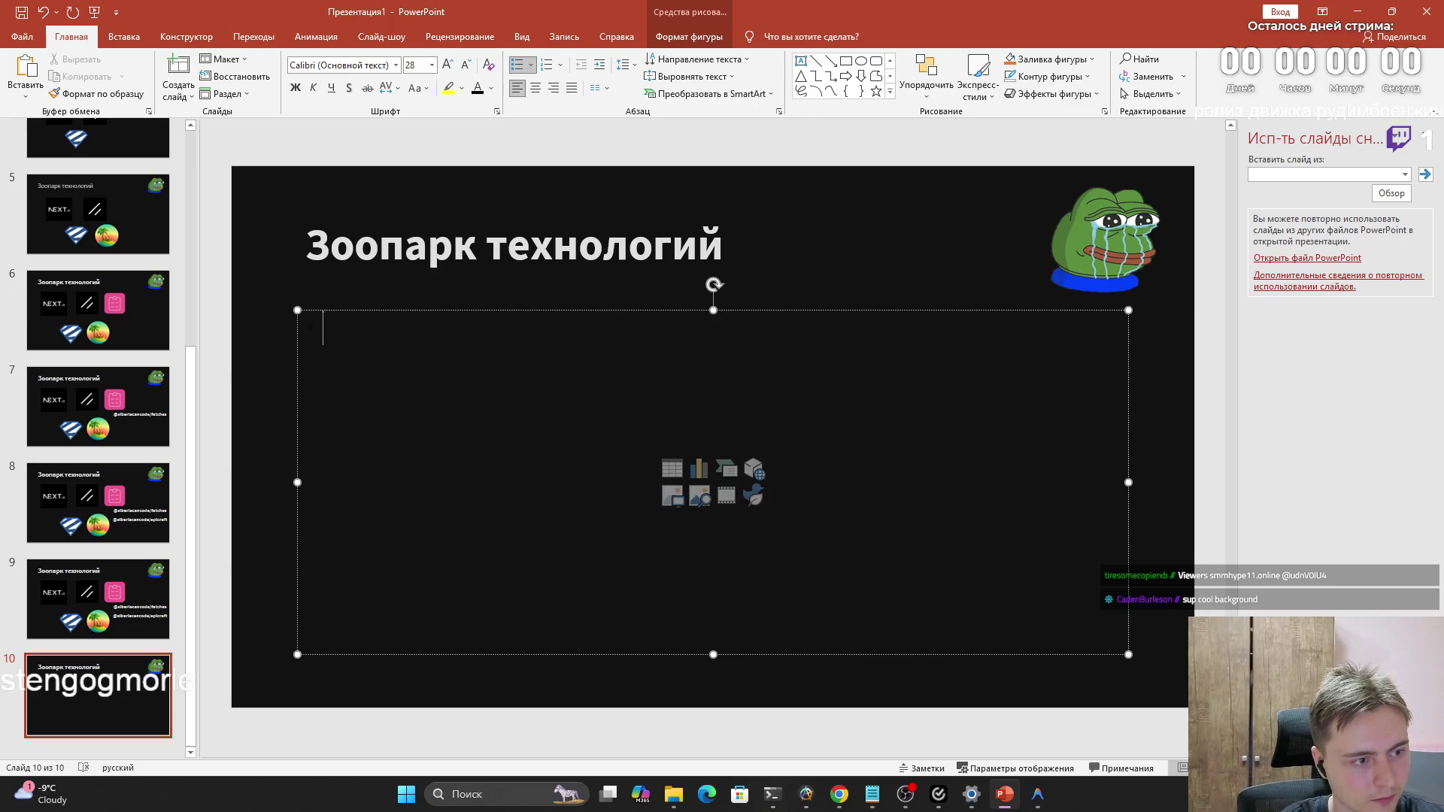
text(Как)
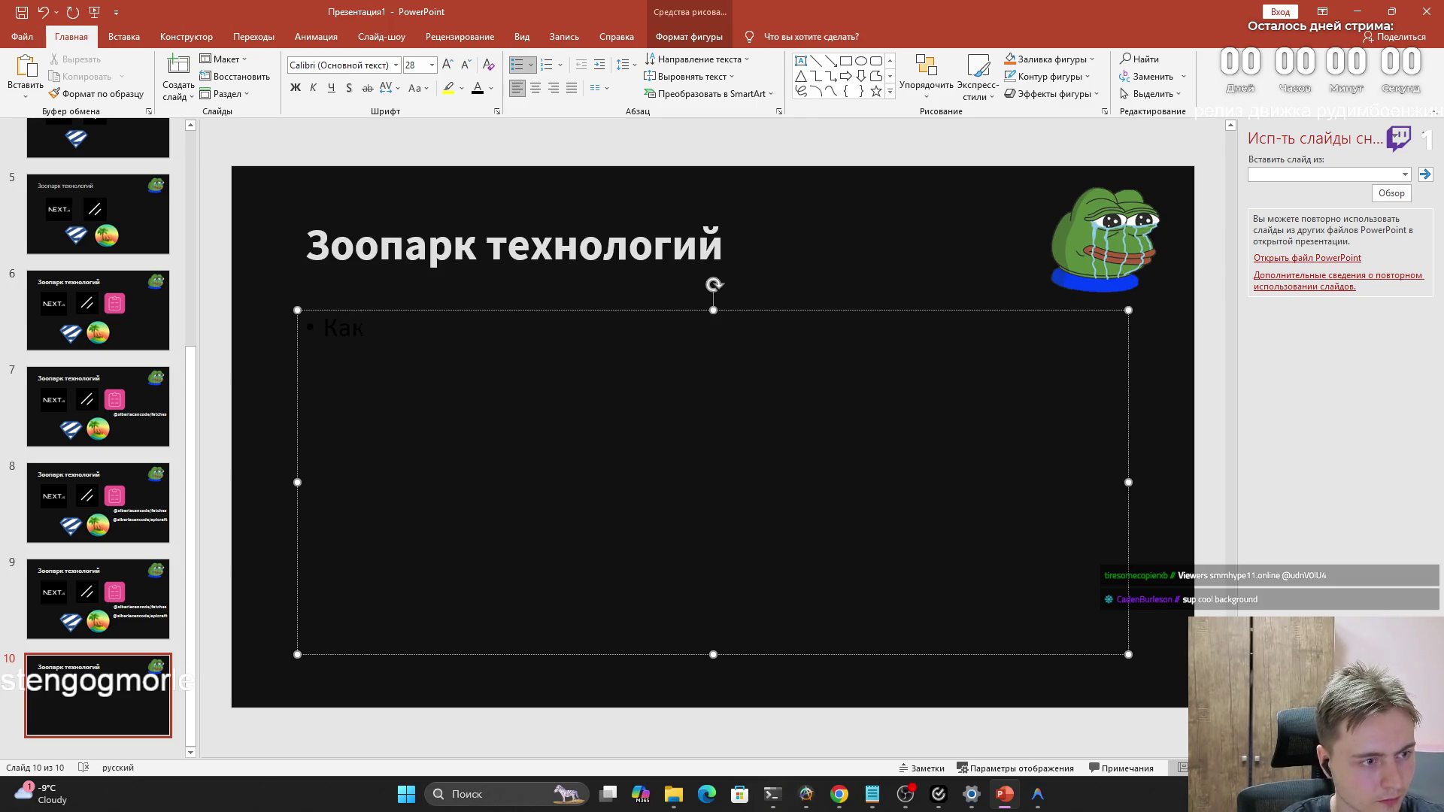
key(BackSpace)
text(н)
key(BackSpace)
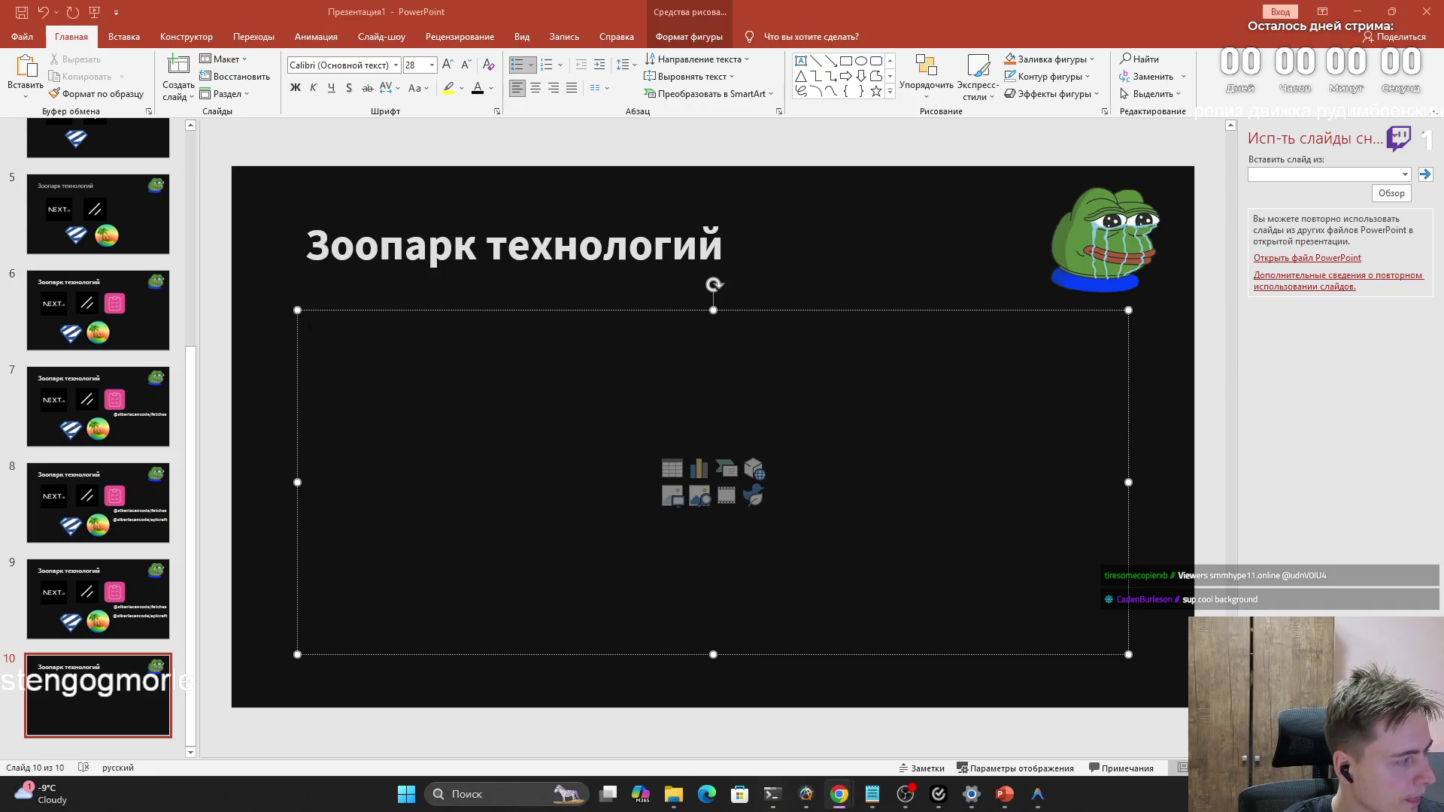
scroll(165, 406, up, 5)
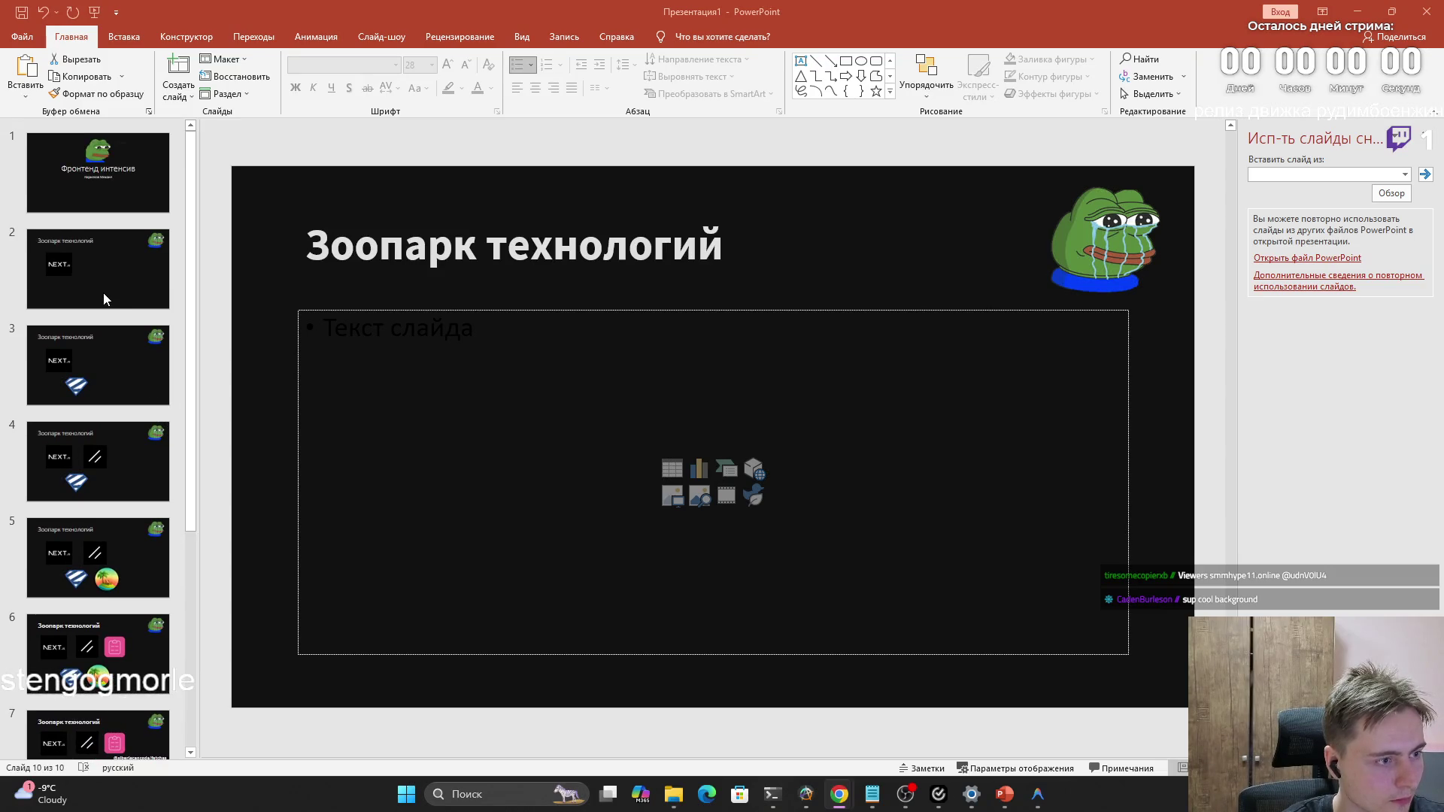
Duplicate the title slide as slide 2 and narrow the name box so it wraps onto two lines
right_click(110, 211)
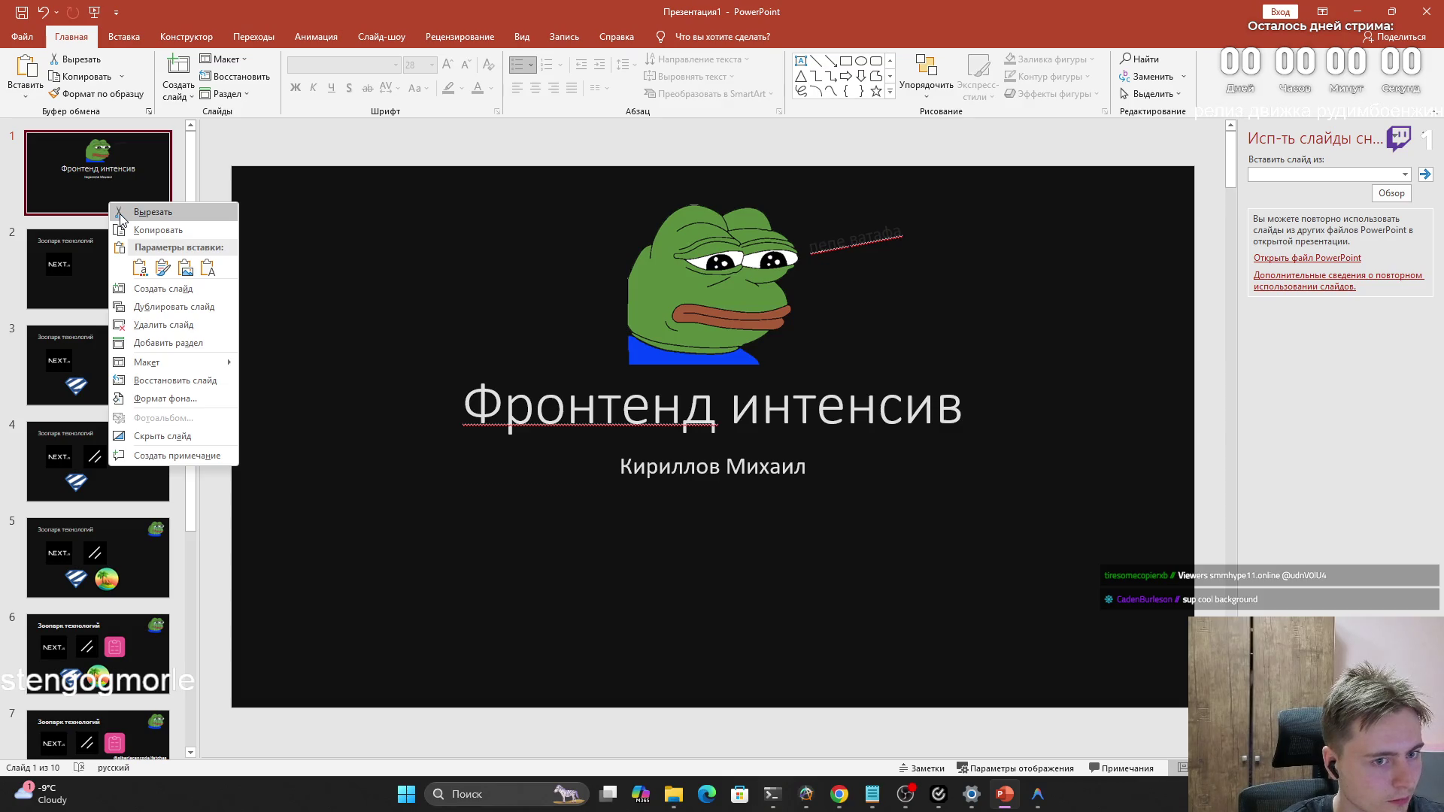
click(155, 307)
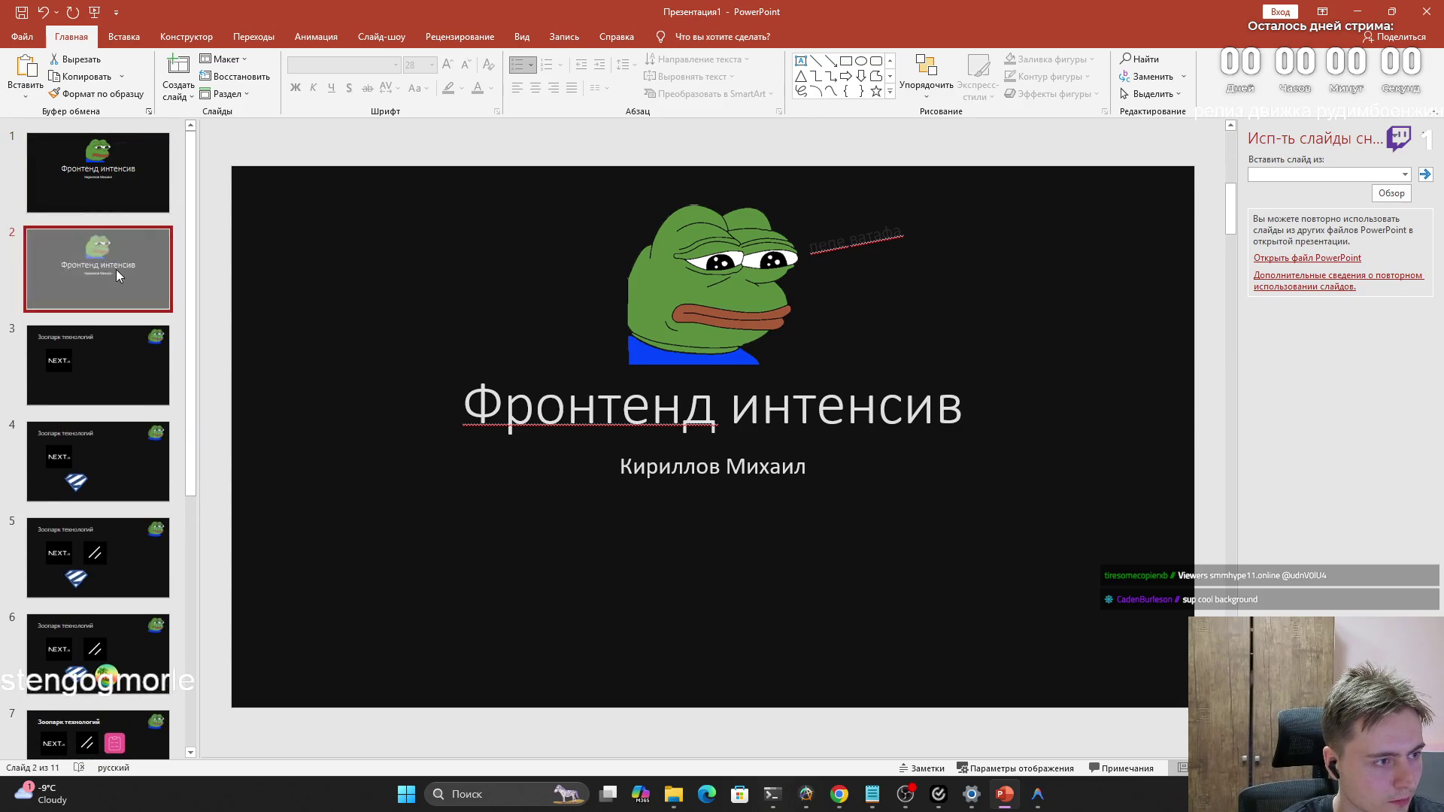
click(753, 467)
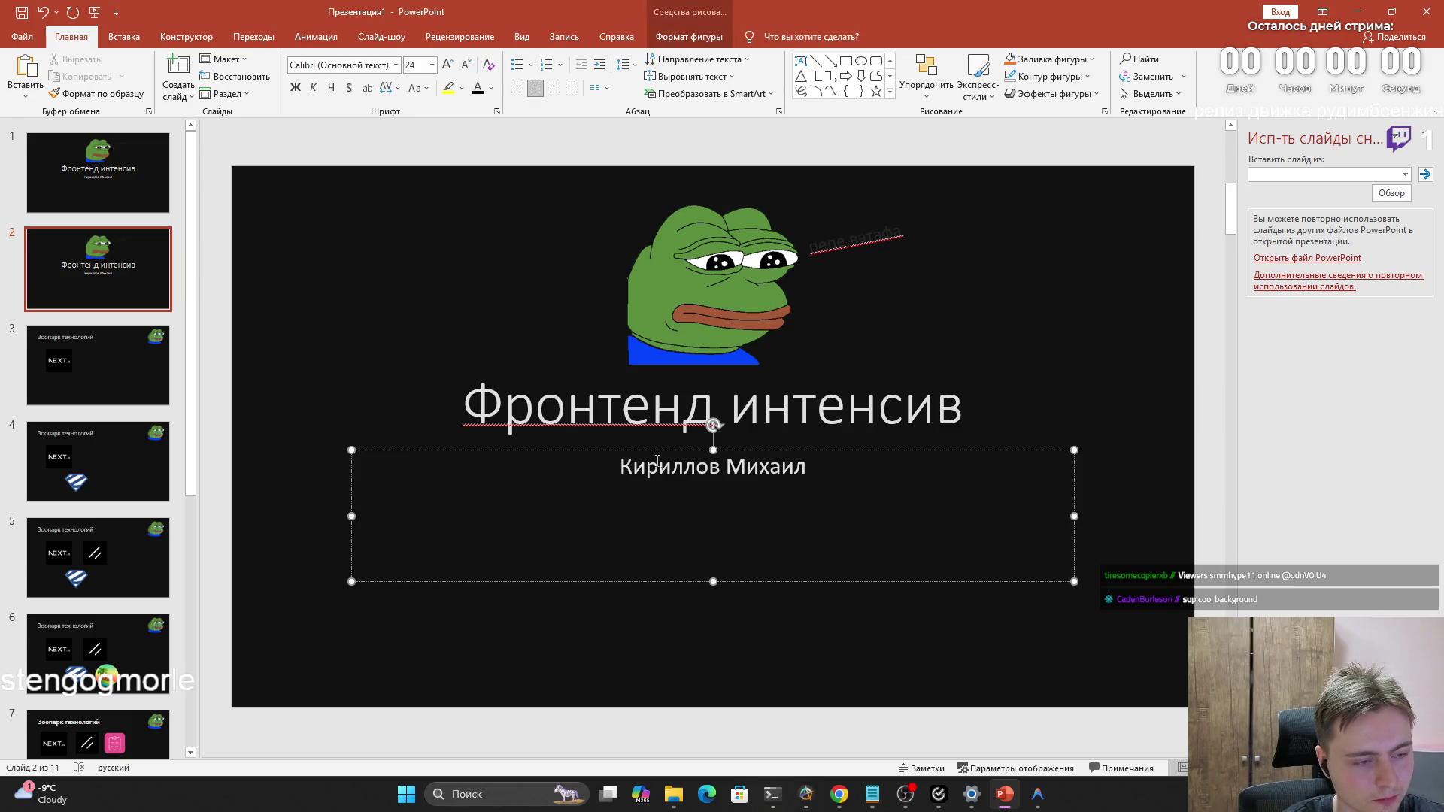
mouse_move(1074, 450)
mouse_down()
mouse_move(510, 474)
mouse_move(400, 369)
mouse_up()
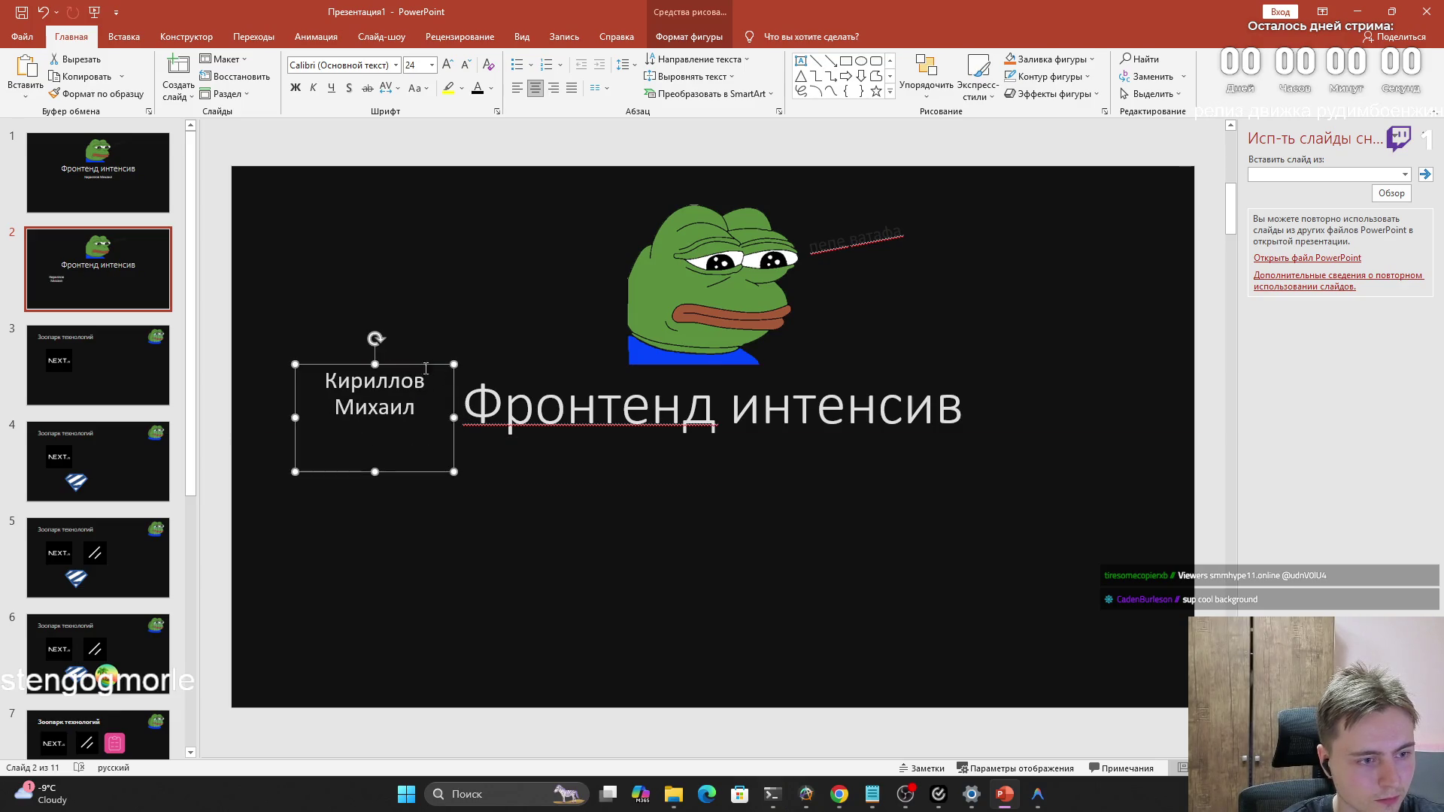
click(534, 405)
Replace the Фронтенд интенсив title text, move its box down-left under the name and left-align it
click(721, 411)
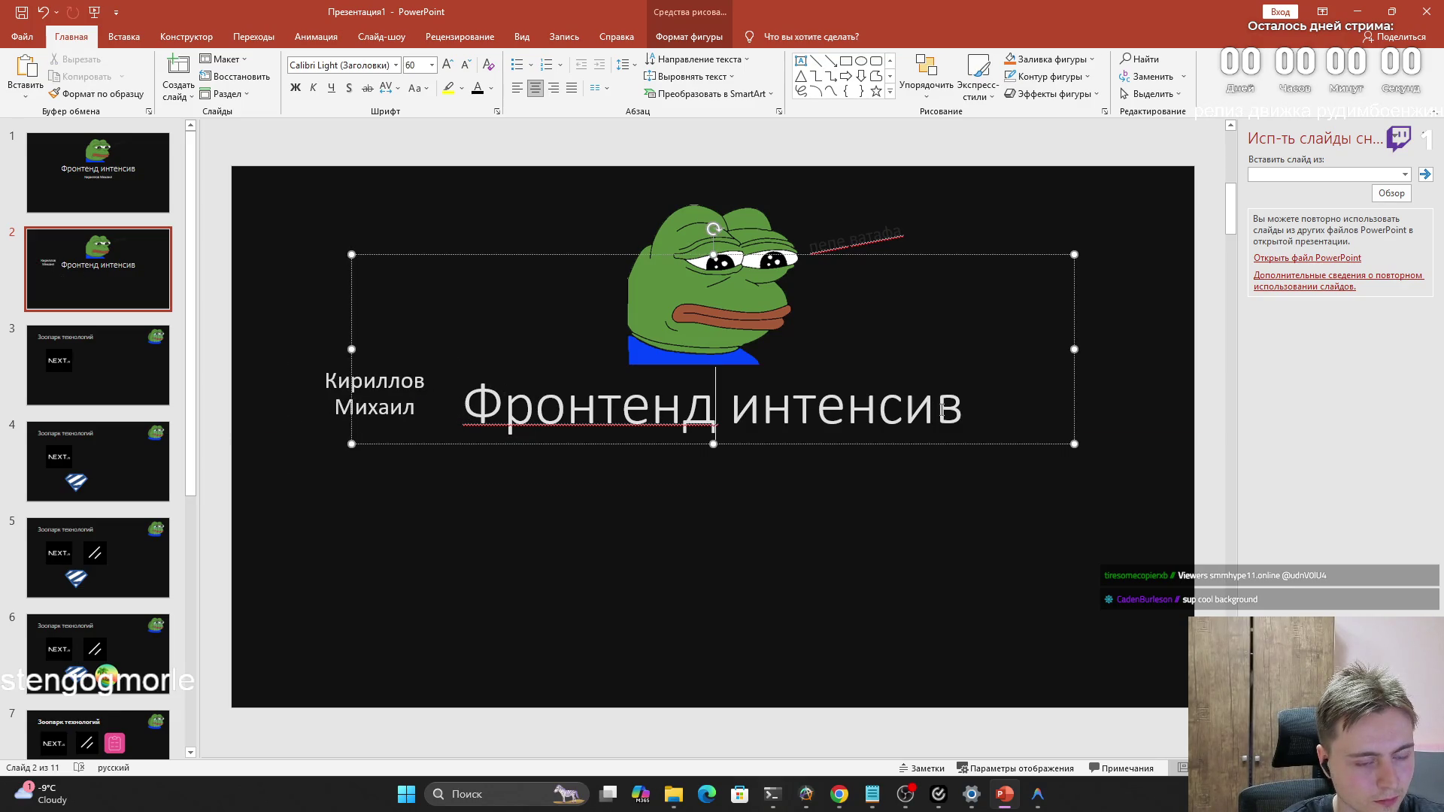
drag(937, 412, 764, 418)
key(BackSpace)
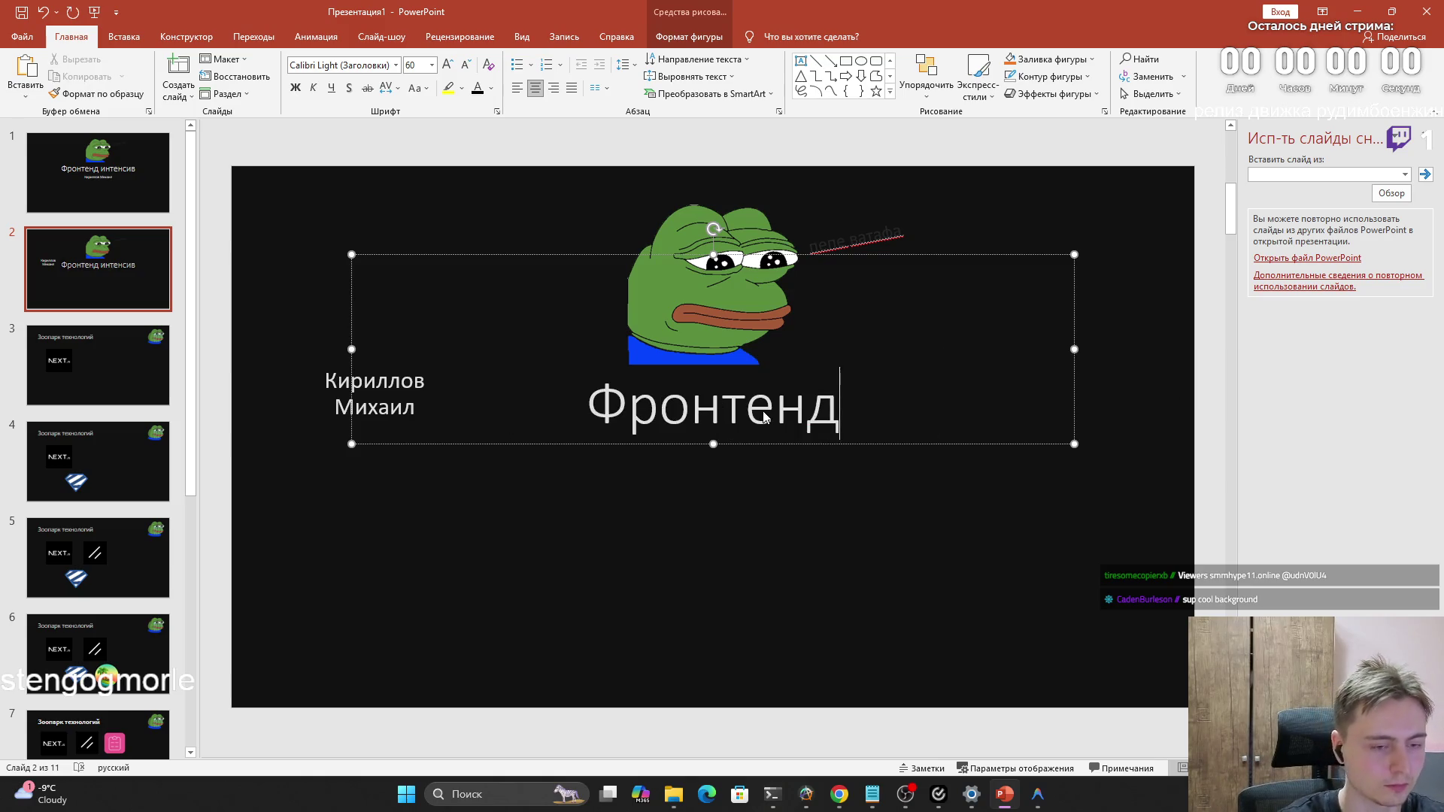
double_click(764, 417)
text(Pазр)
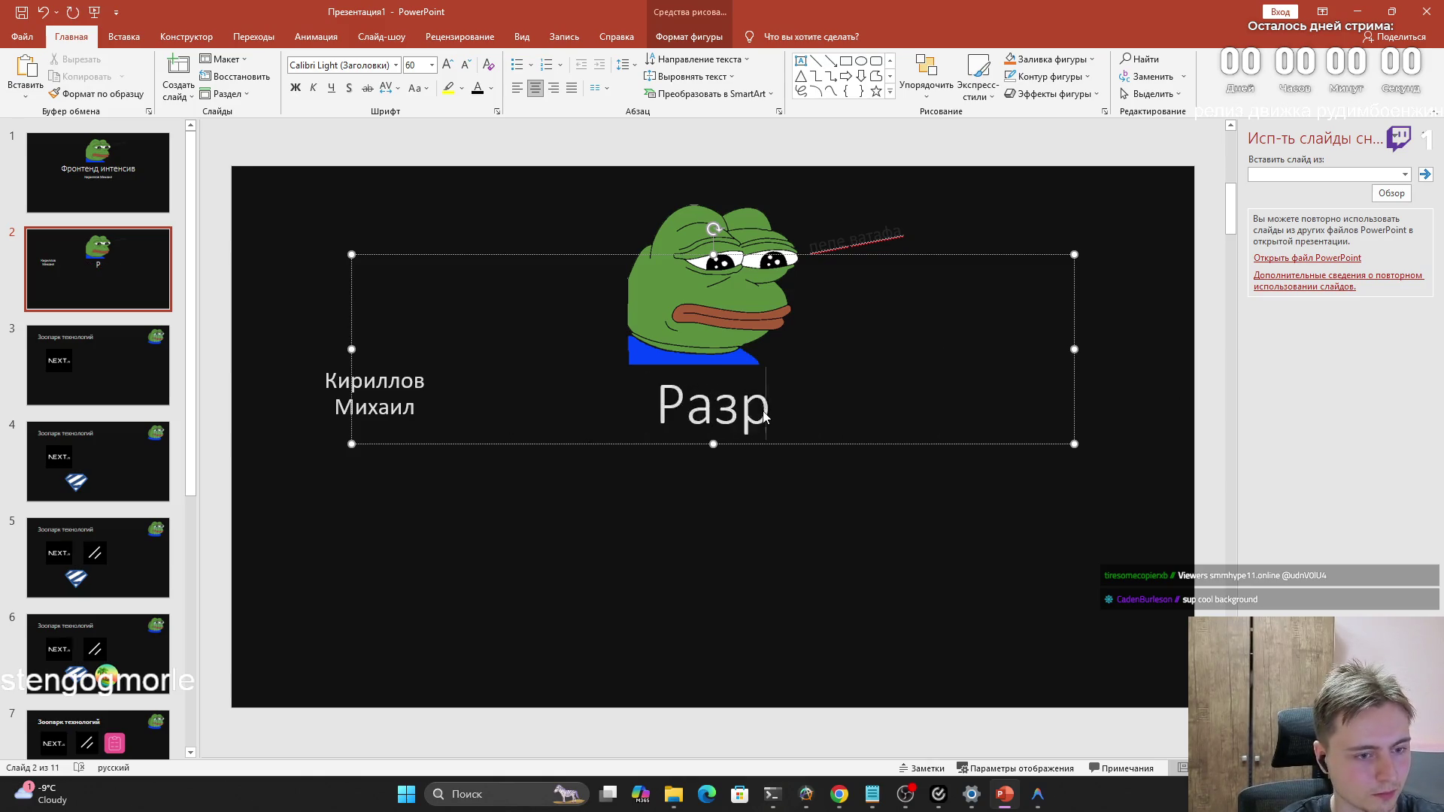
text(аботчик интерф)
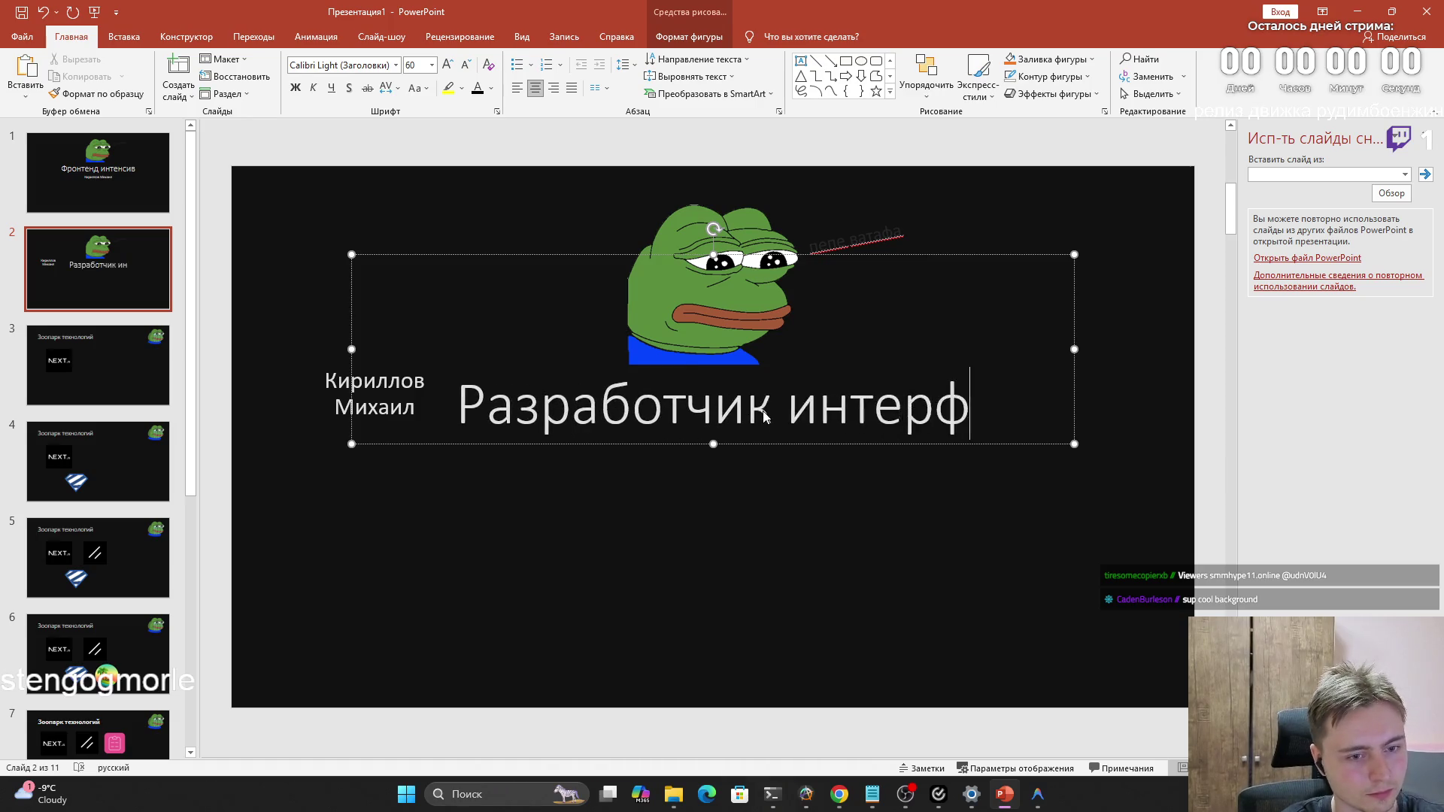
text(ейсов)
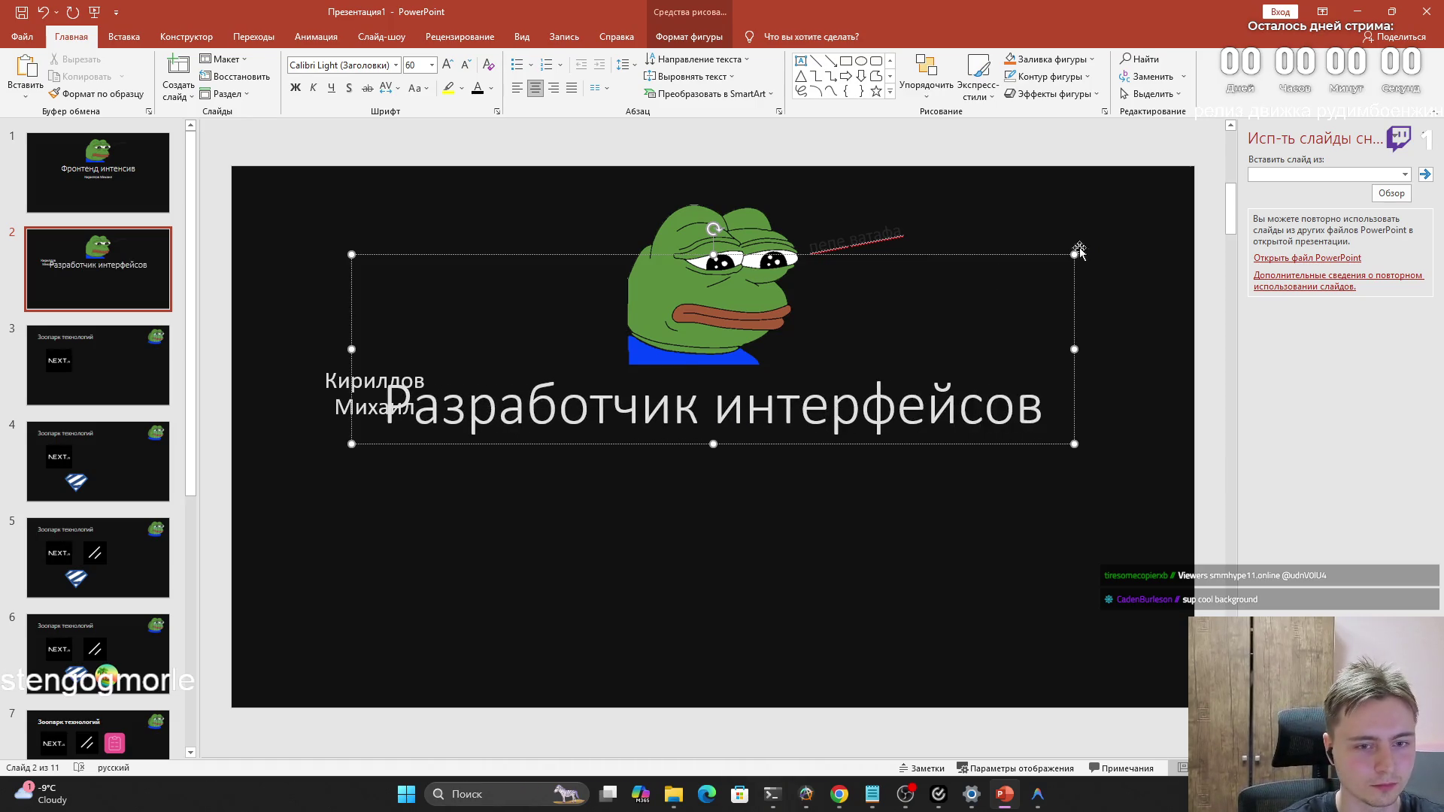
drag(1074, 254, 851, 320)
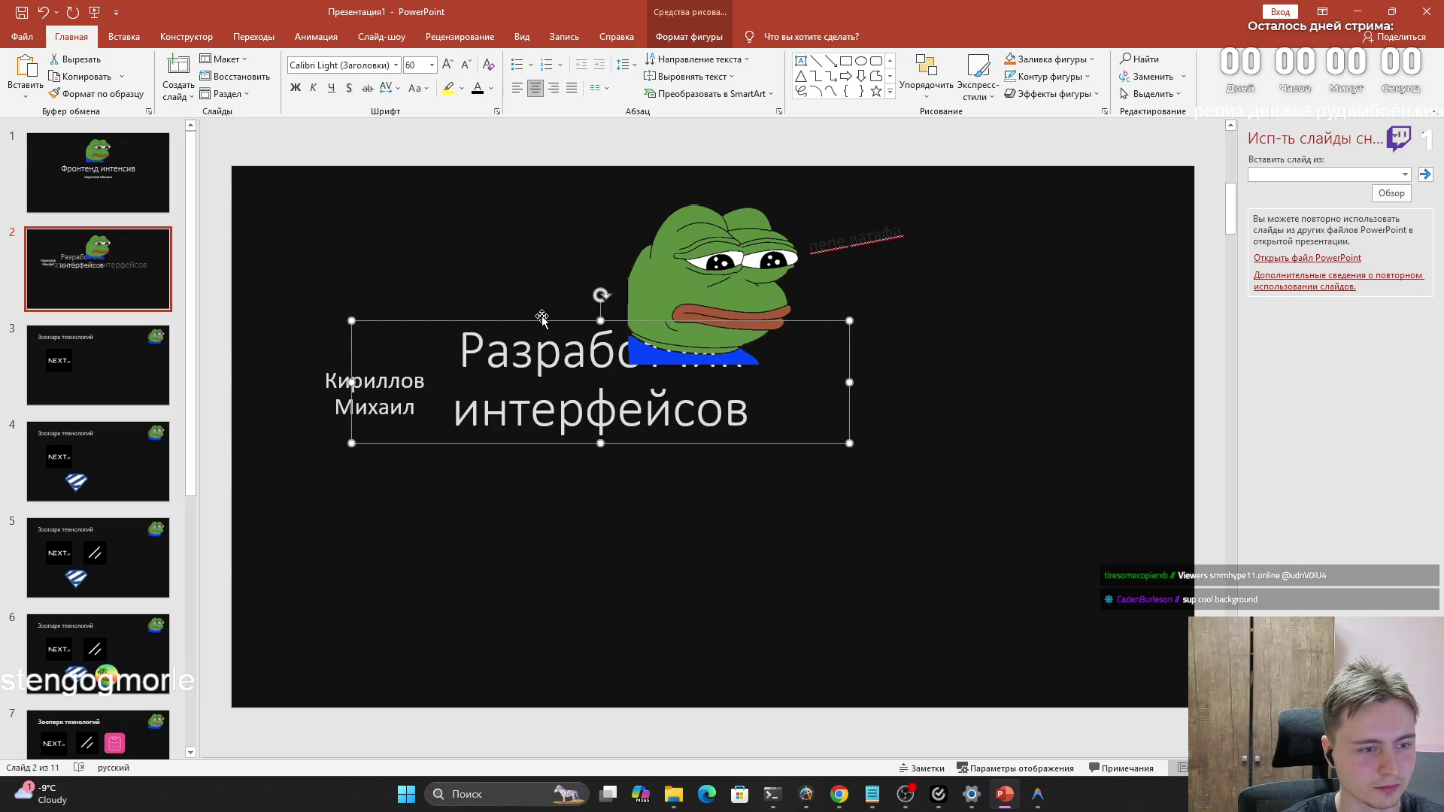
drag(763, 373, 631, 482)
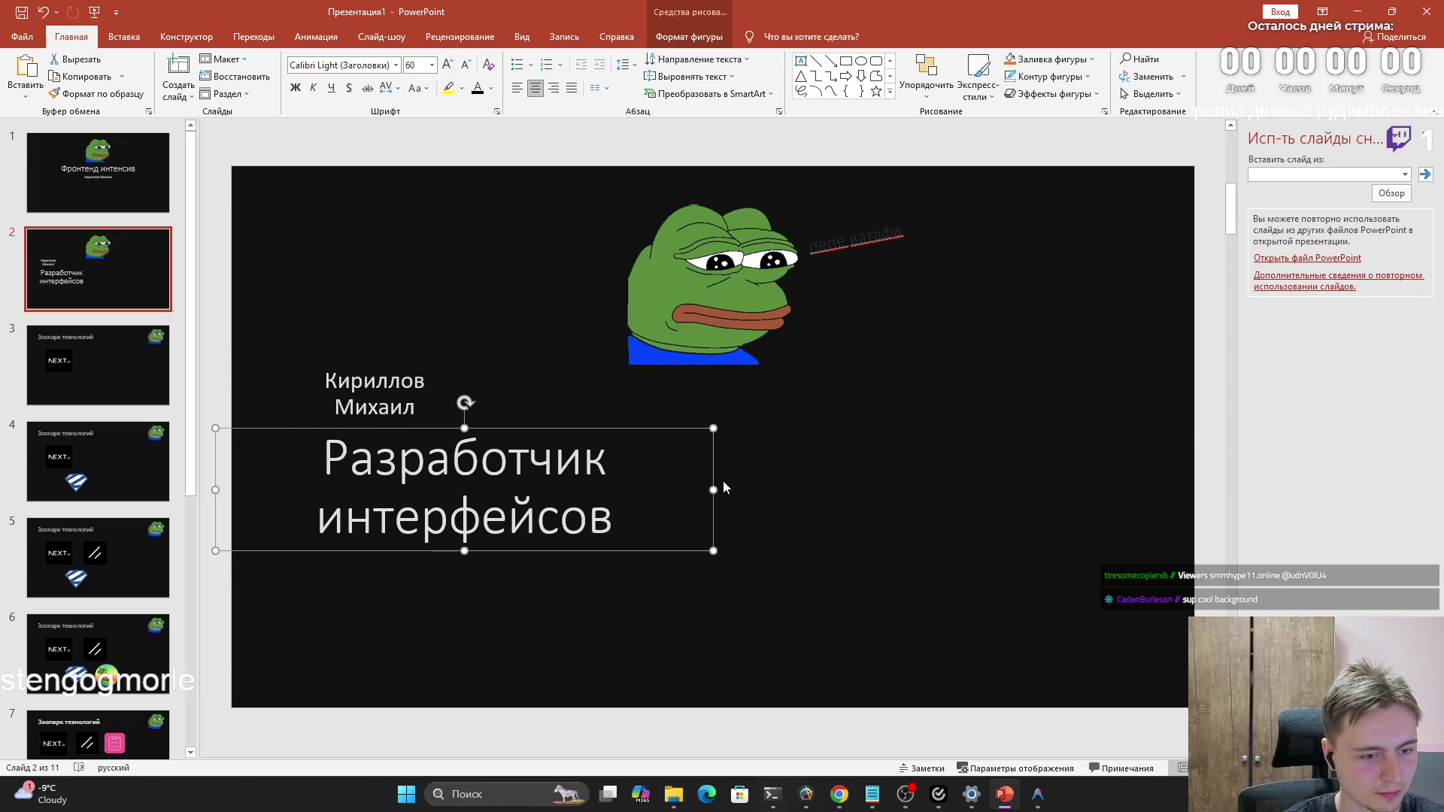
click(571, 88)
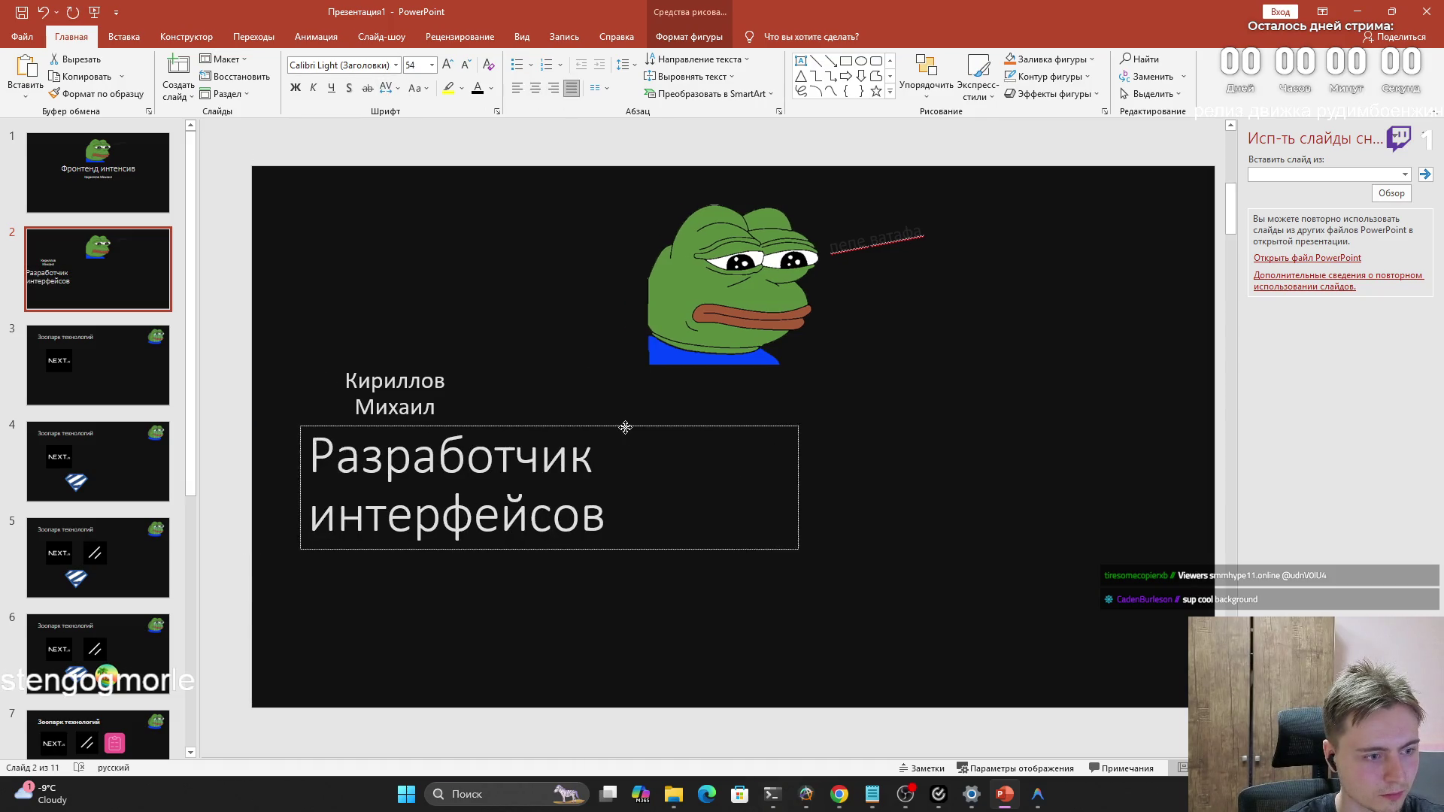
drag(779, 488, 960, 487)
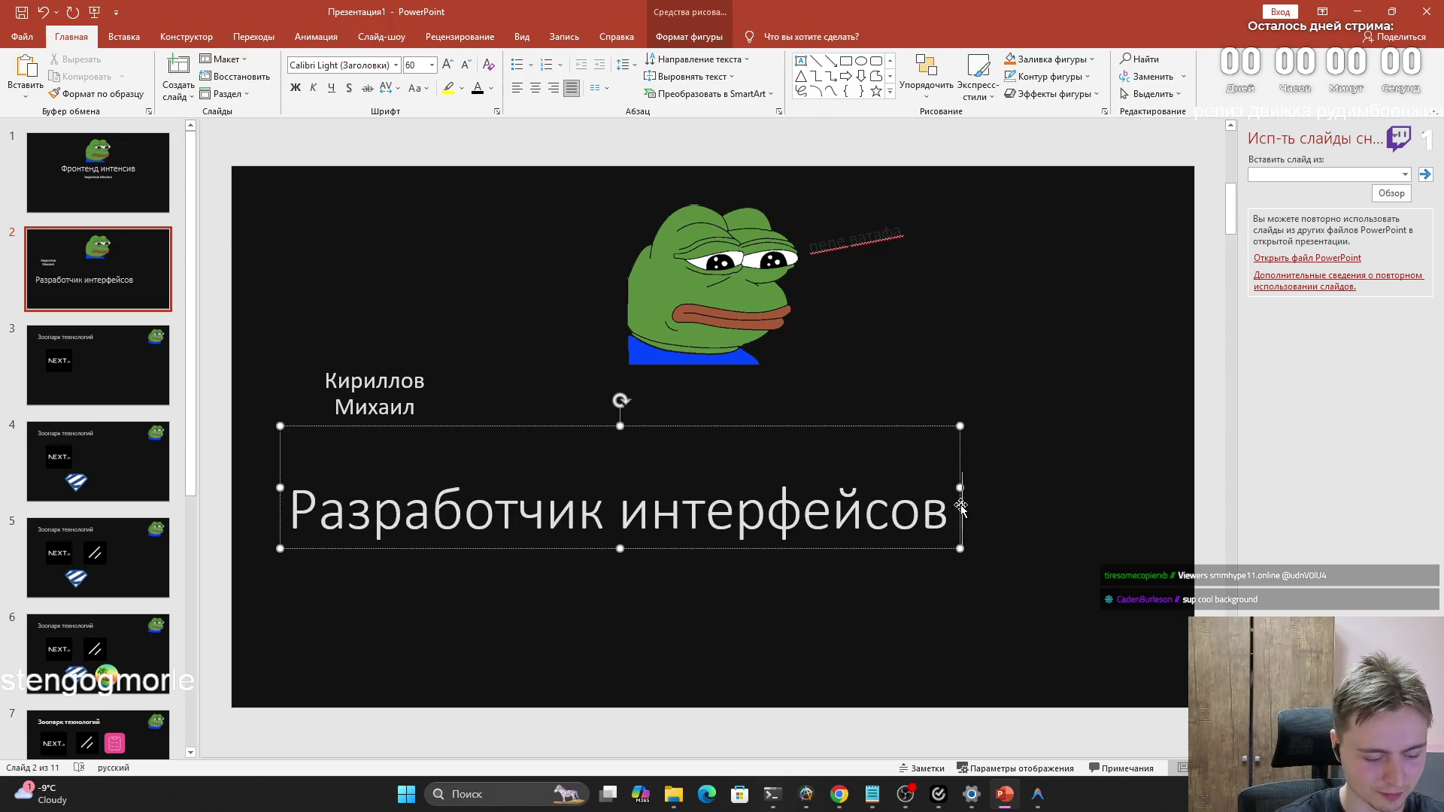
text( ,)
Finish the title as «Разработчик интерфейсов (а не фронтендер))», fixing typos, and re-wrap the box
key(alt+shift)
text(f)
key(BackSpace)
key(alt+shift)
text( ва)
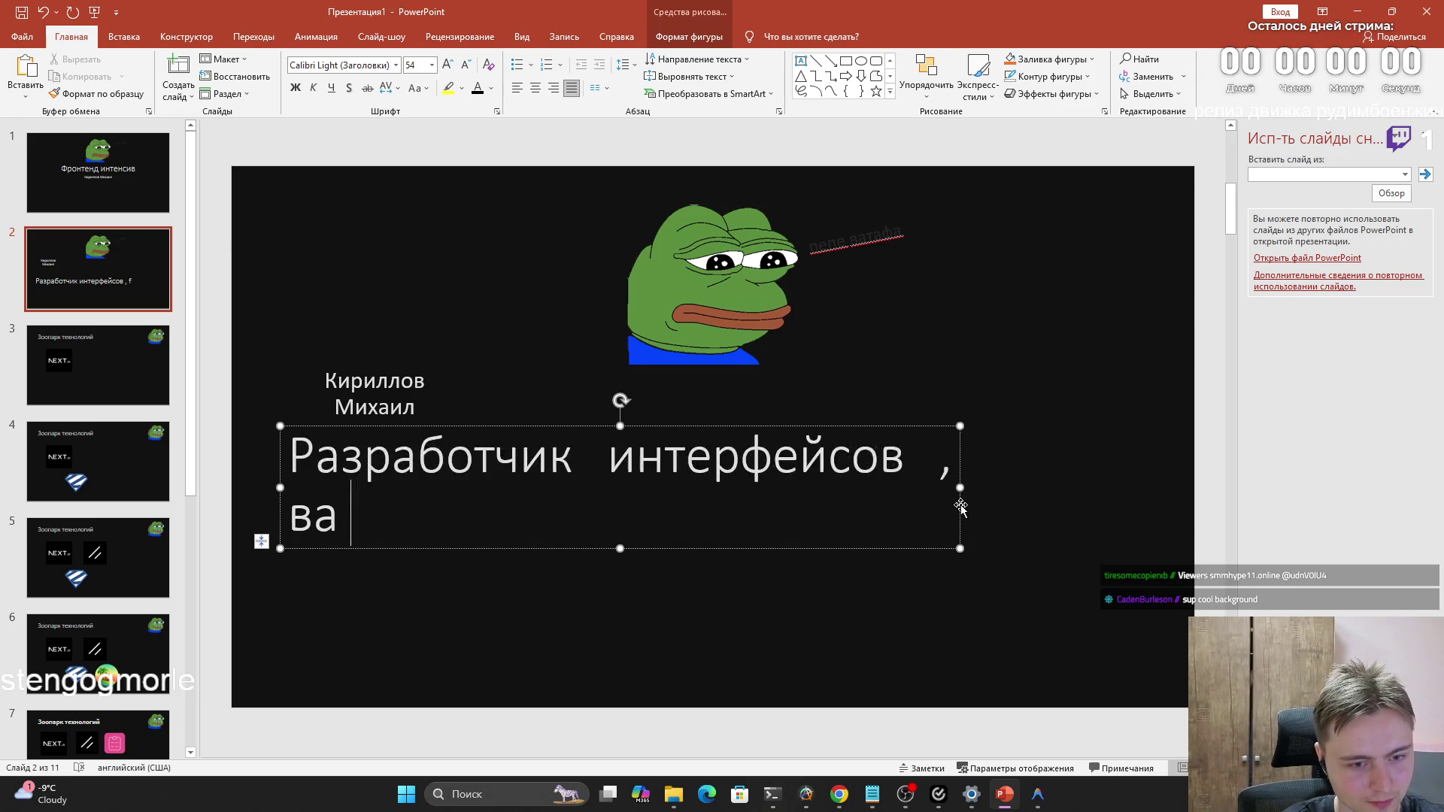
key(BackSpace)
key(BackSpace)
text(а не фрон)
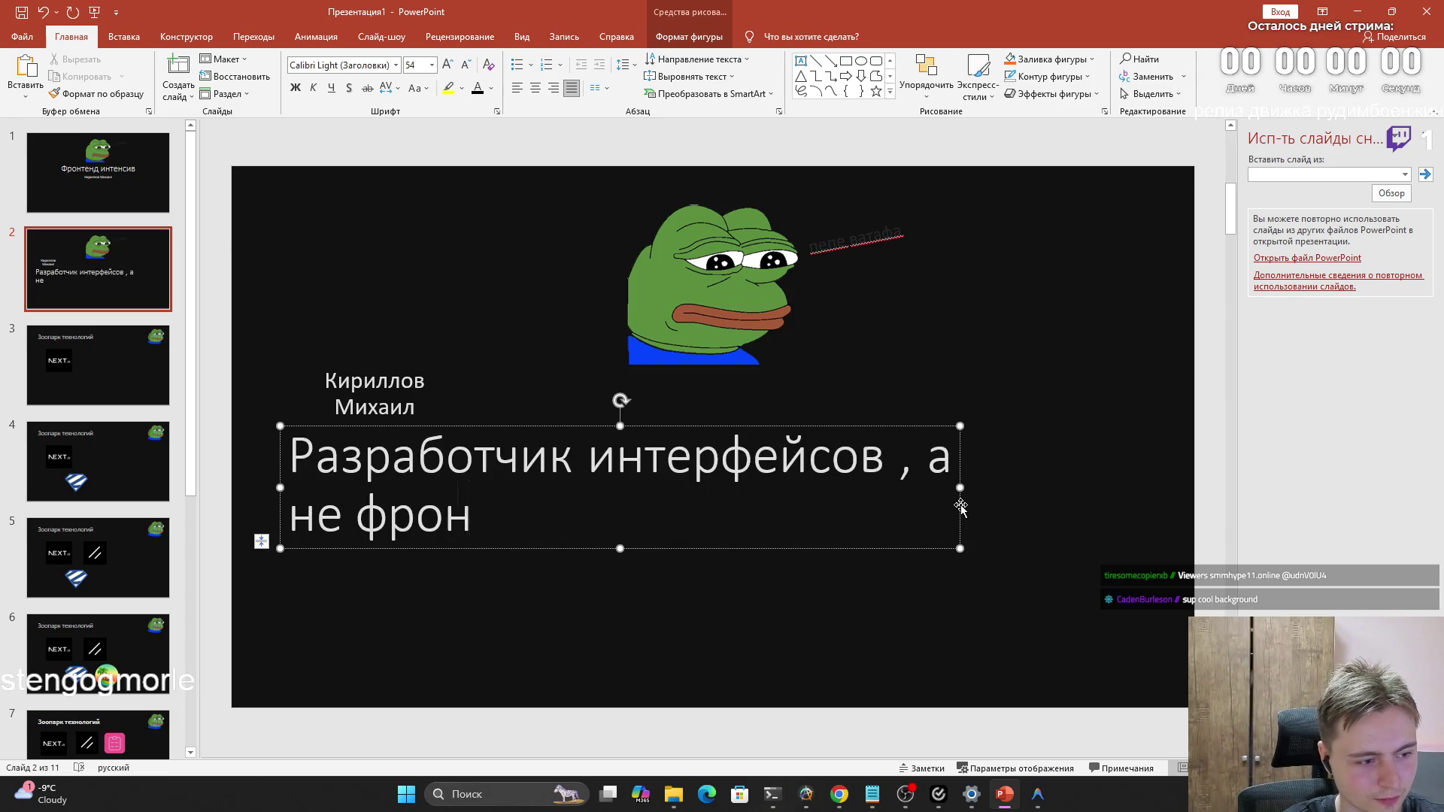
text(тендер))
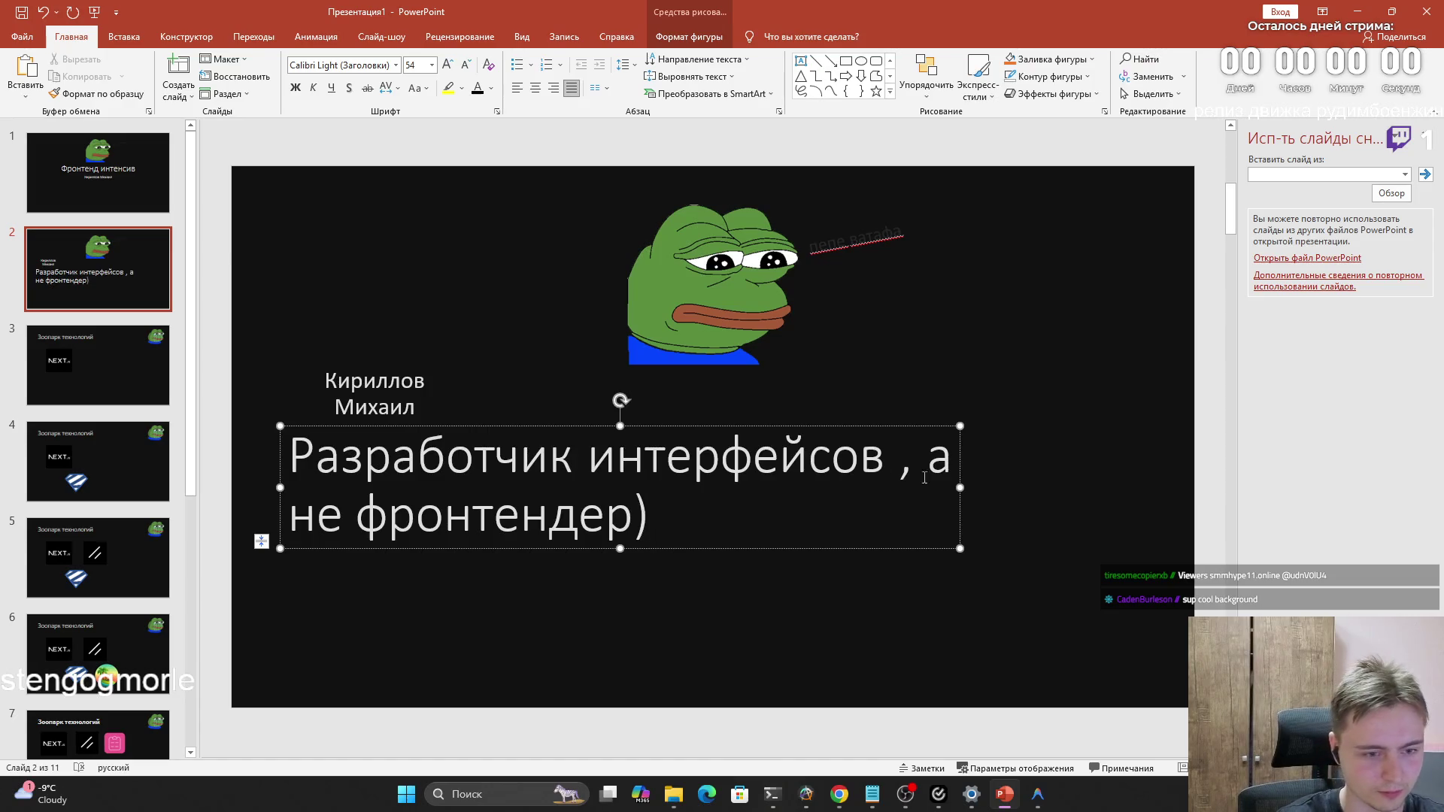
key(alt+shift)
key(ctrl+Left)
key(ctrl+Left)
key(ctrl+Left)
key(BackSpace)
key(BackSpace)
key(alt+shift)
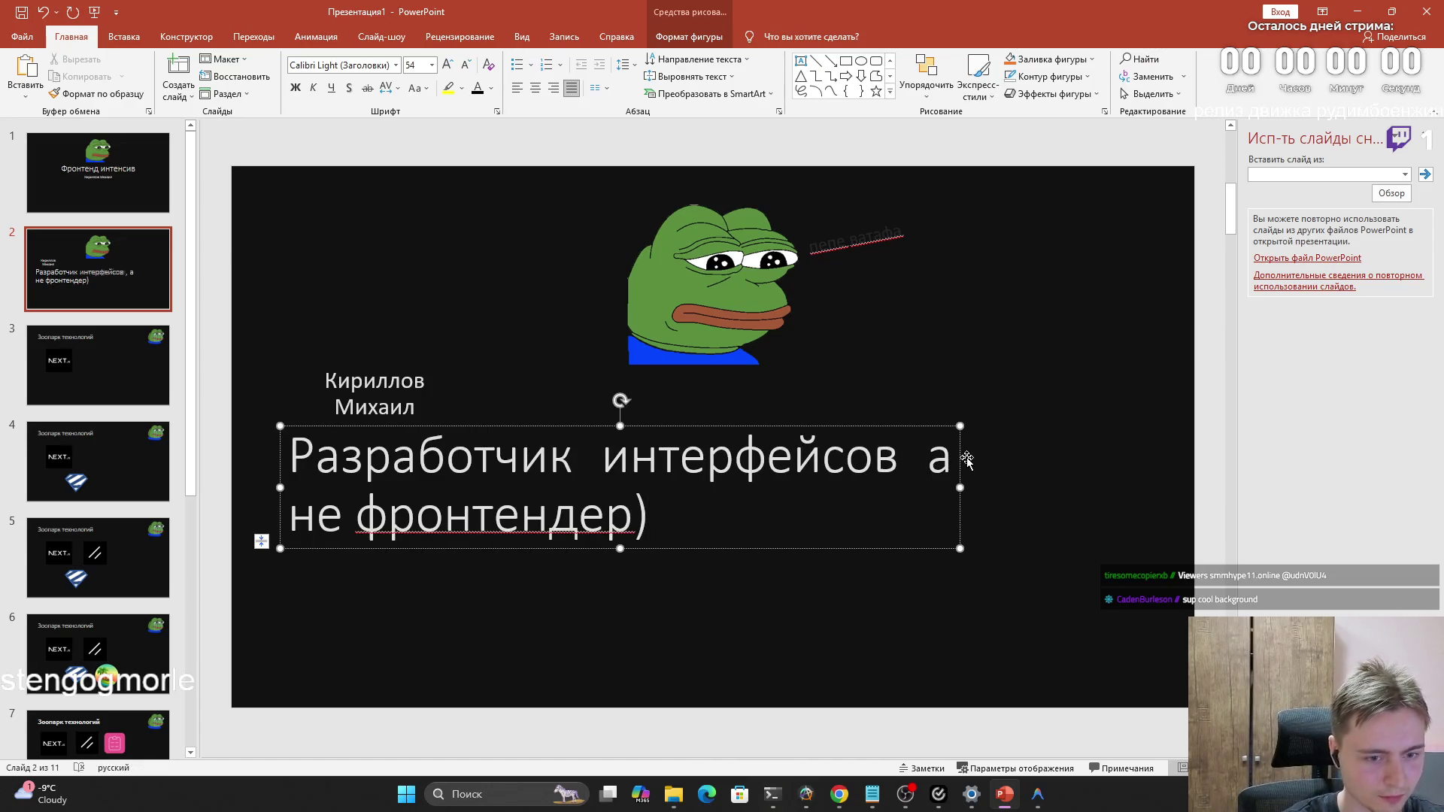
text(()
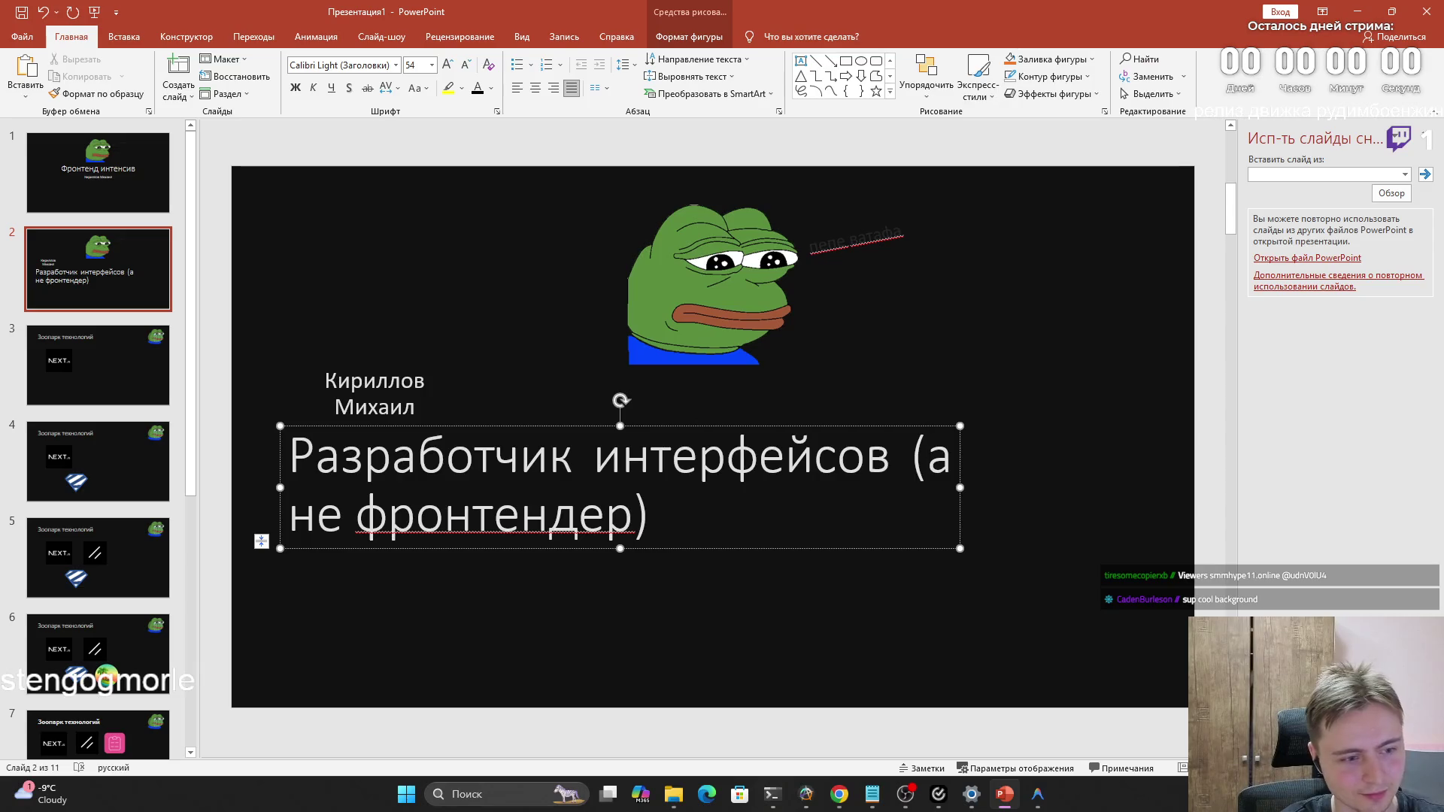
key(ctrl+End)
text())
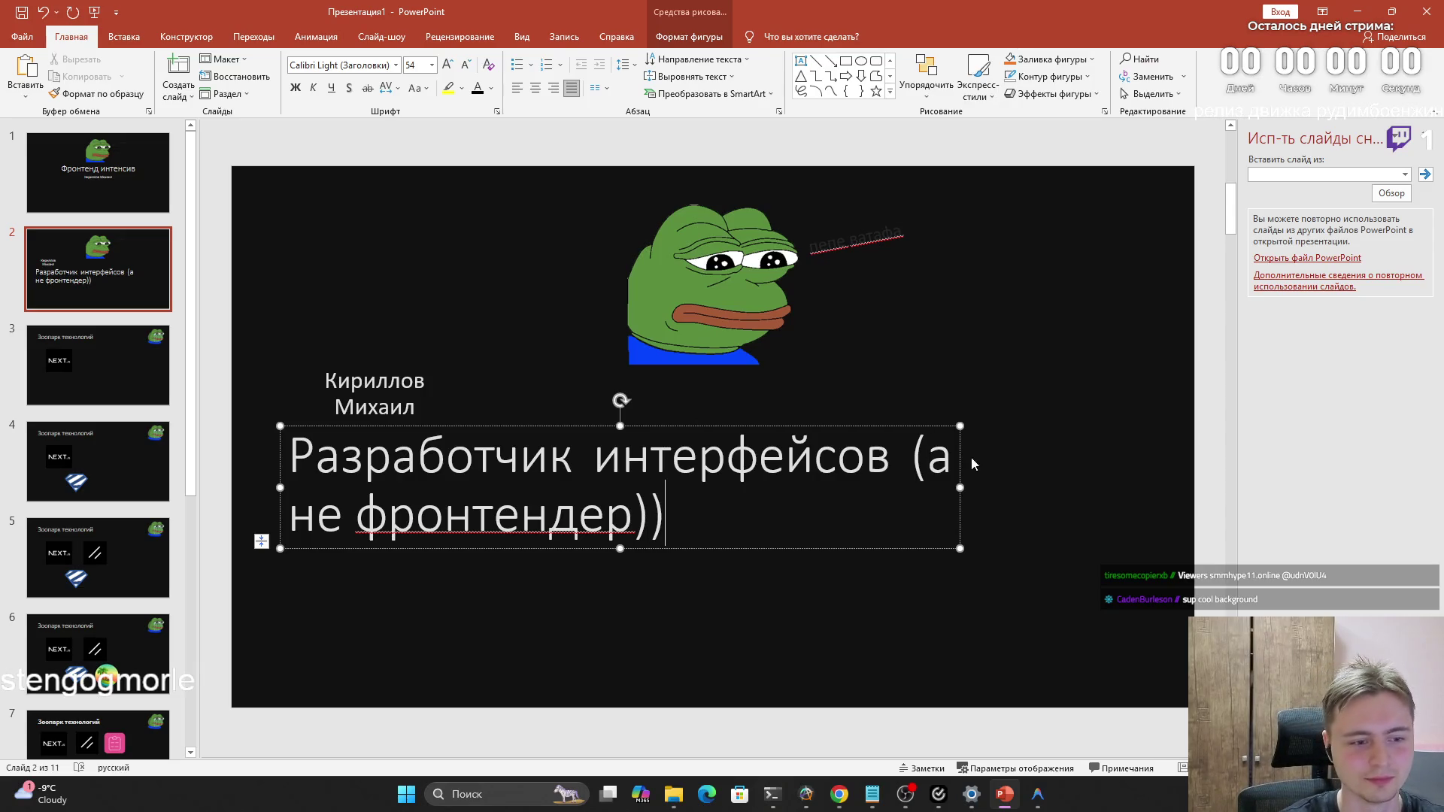
mouse_move(959, 424)
mouse_down()
mouse_move(838, 425)
mouse_move(912, 402)
mouse_up()
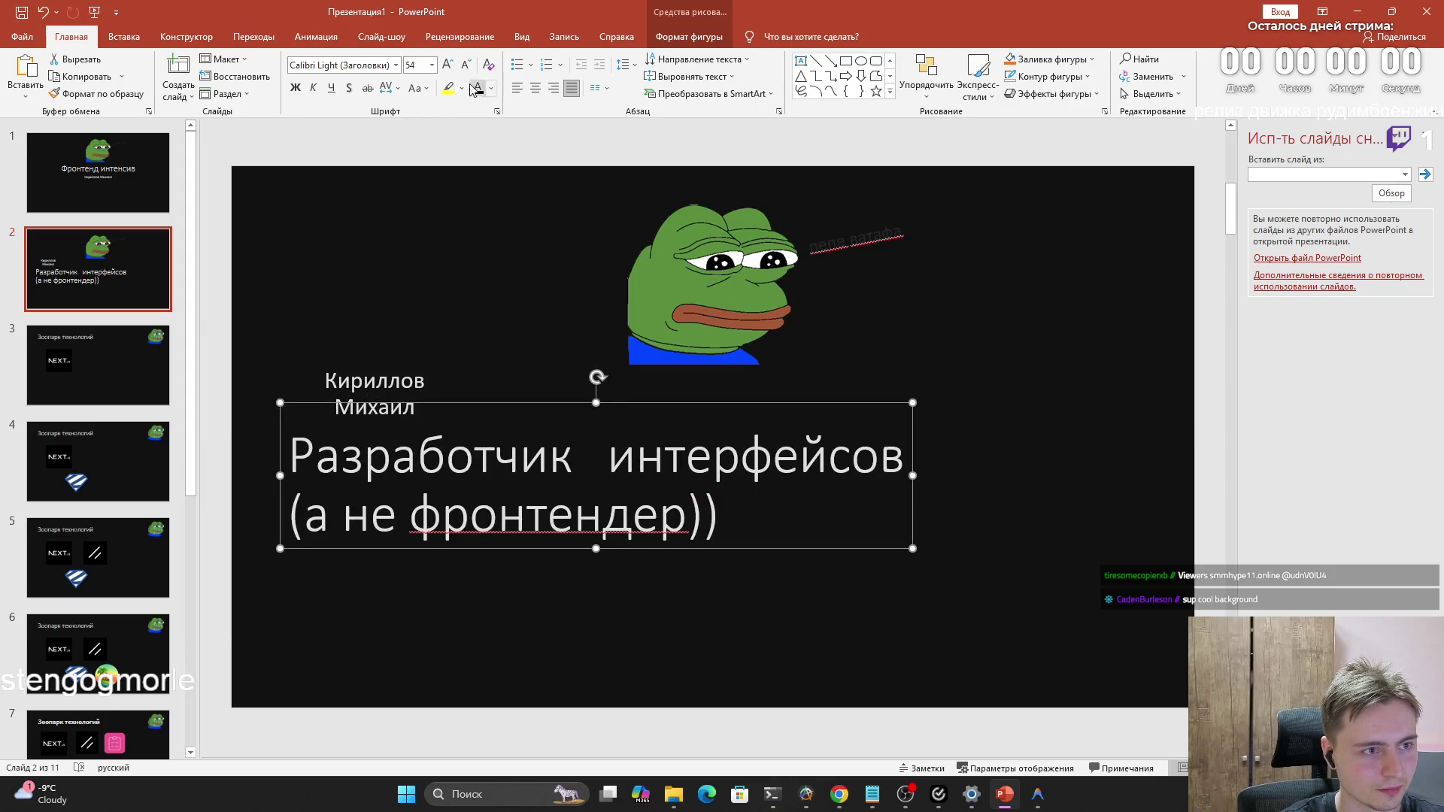
Set the Разработчик интерфейсов line to size 28 and stretch its box so it fits one line
click(434, 73)
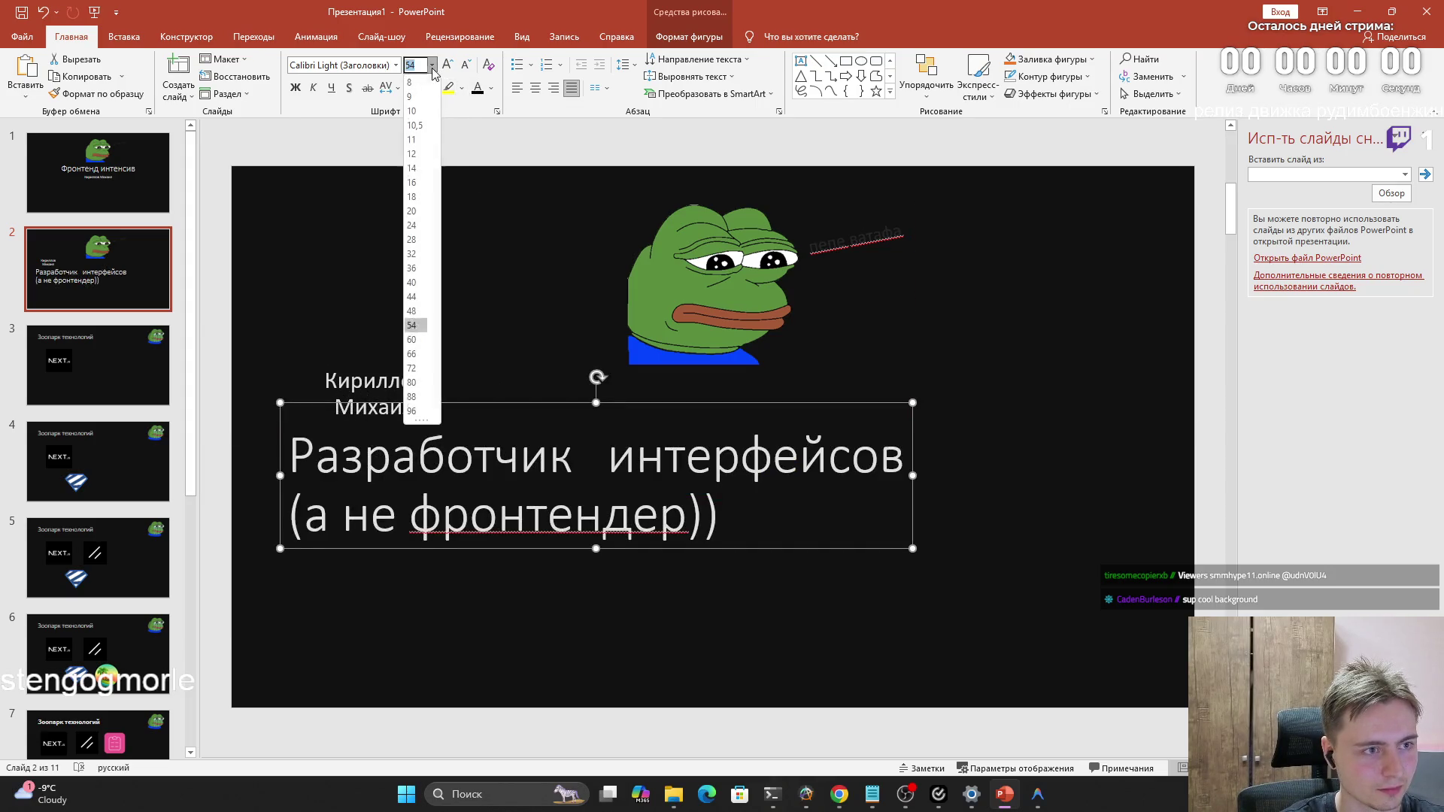
click(411, 242)
key(Escape)
click(473, 440)
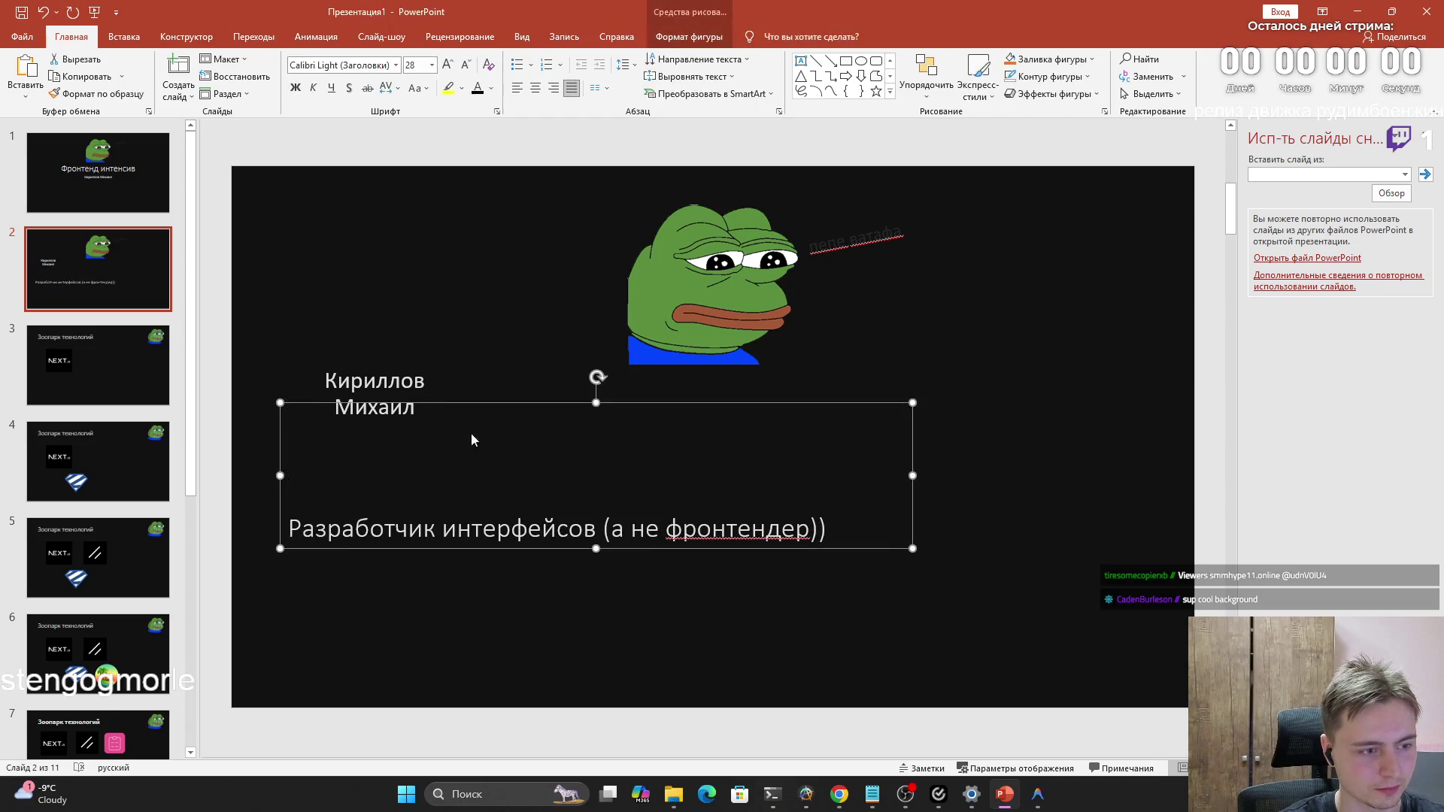
drag(516, 403, 488, 369)
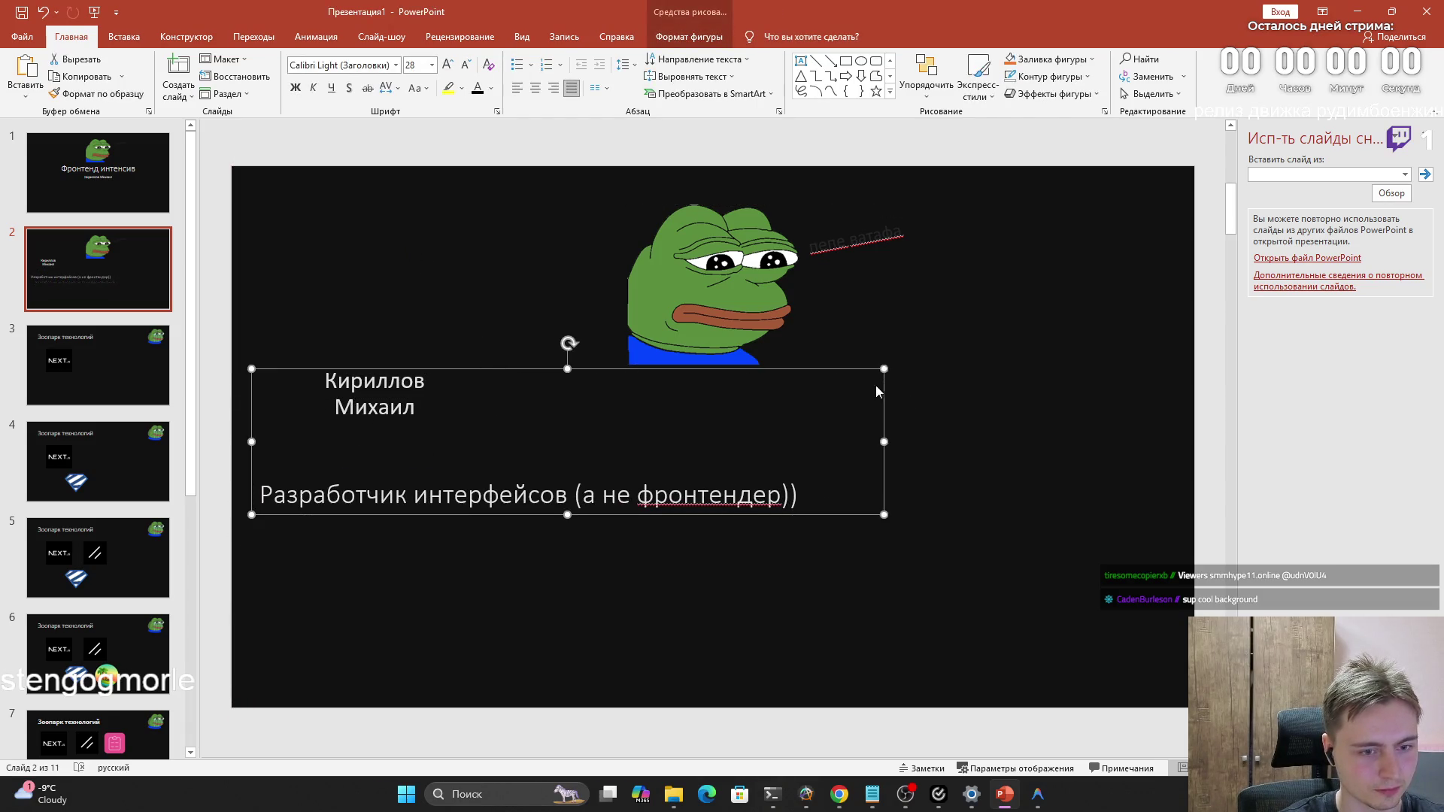
drag(883, 369, 584, 436)
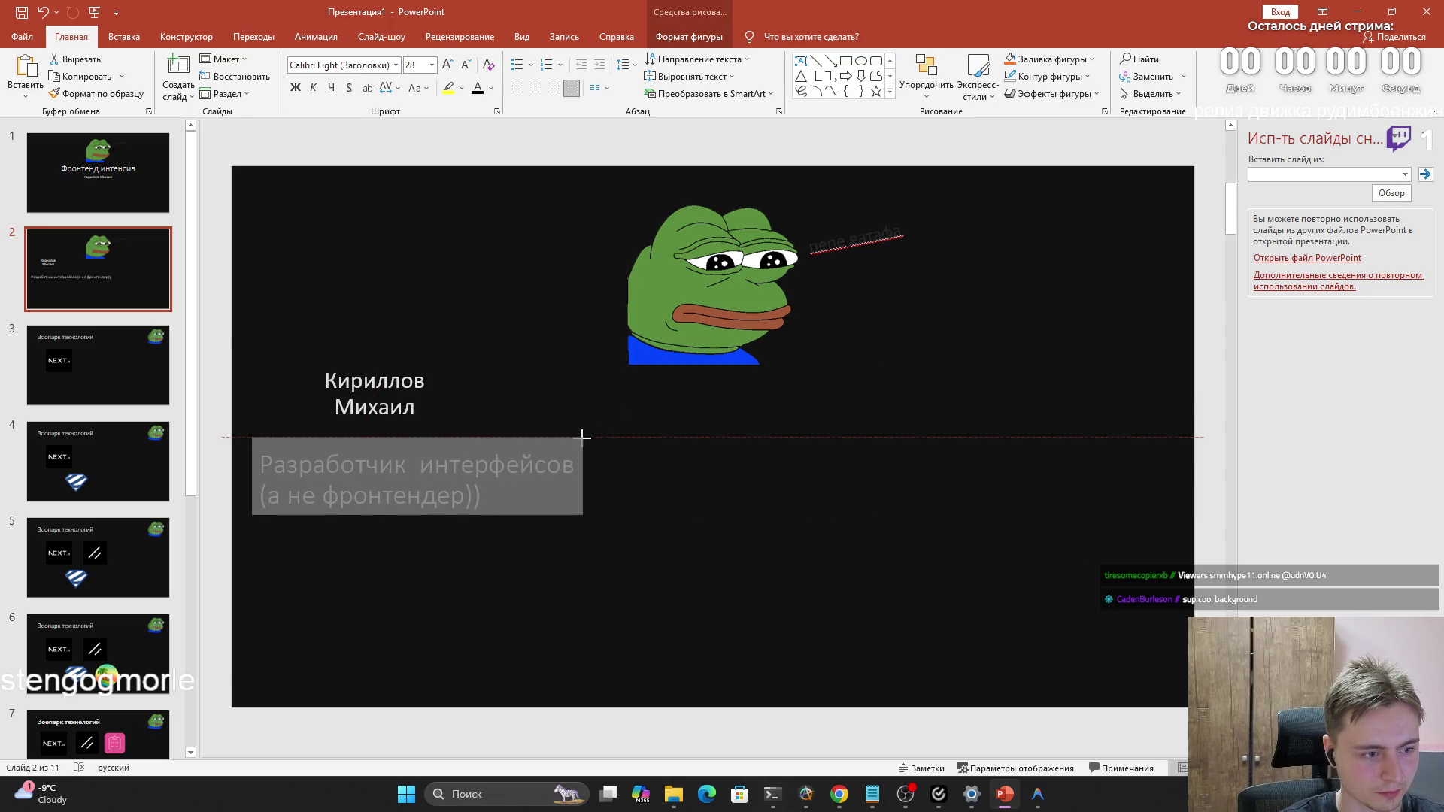
drag(583, 436, 909, 419)
click(390, 397)
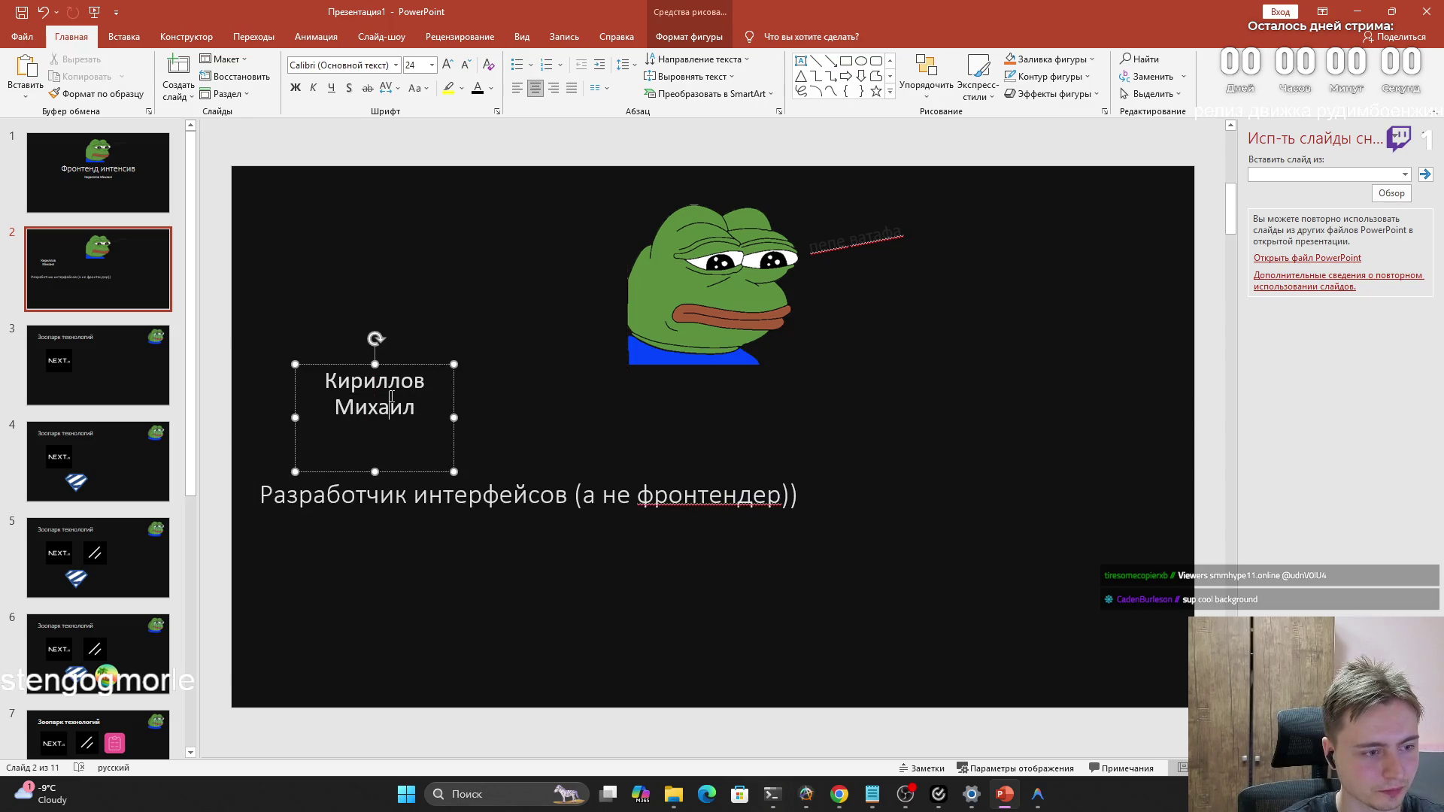
drag(295, 373, 244, 211)
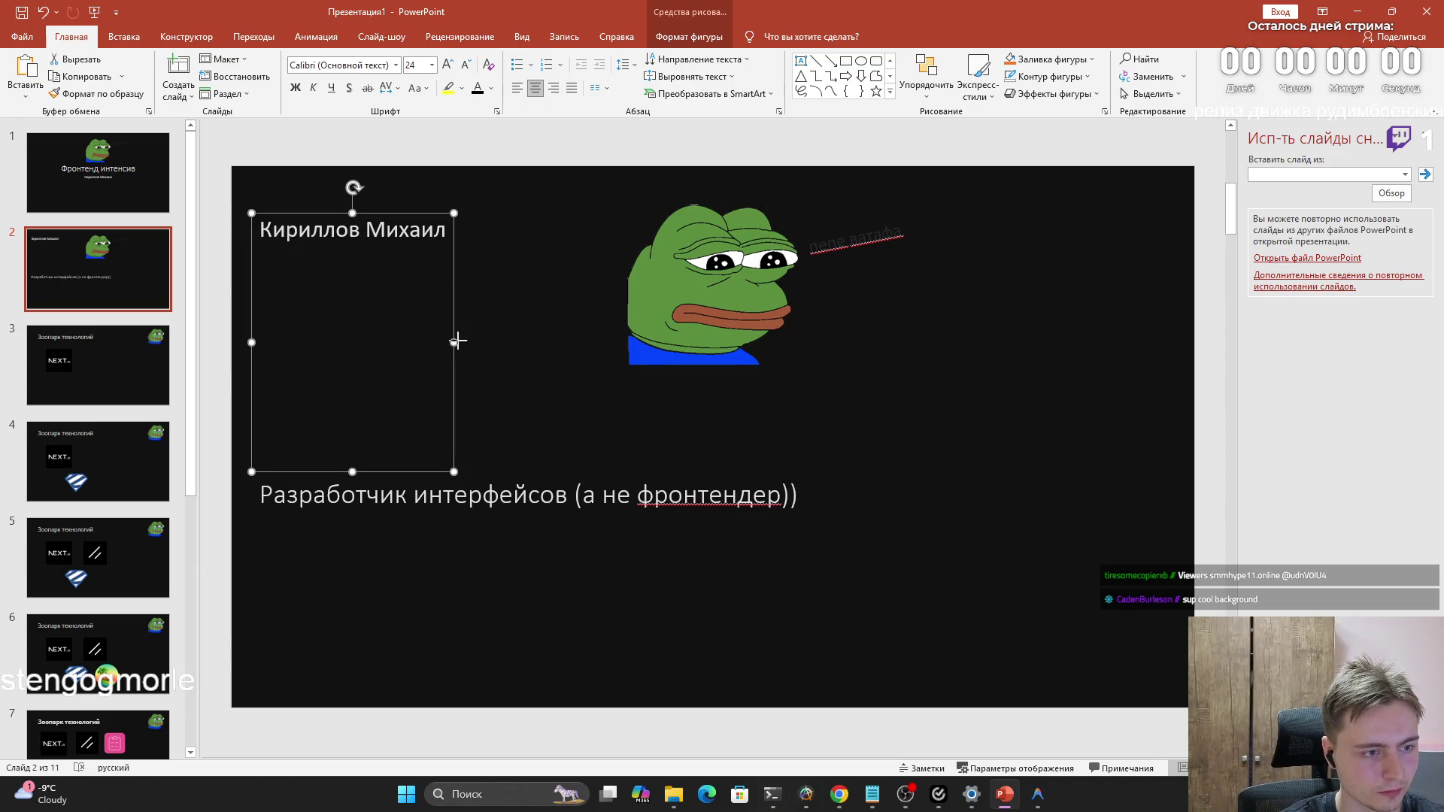
drag(456, 341, 471, 341)
drag(358, 470, 356, 285)
click(705, 306)
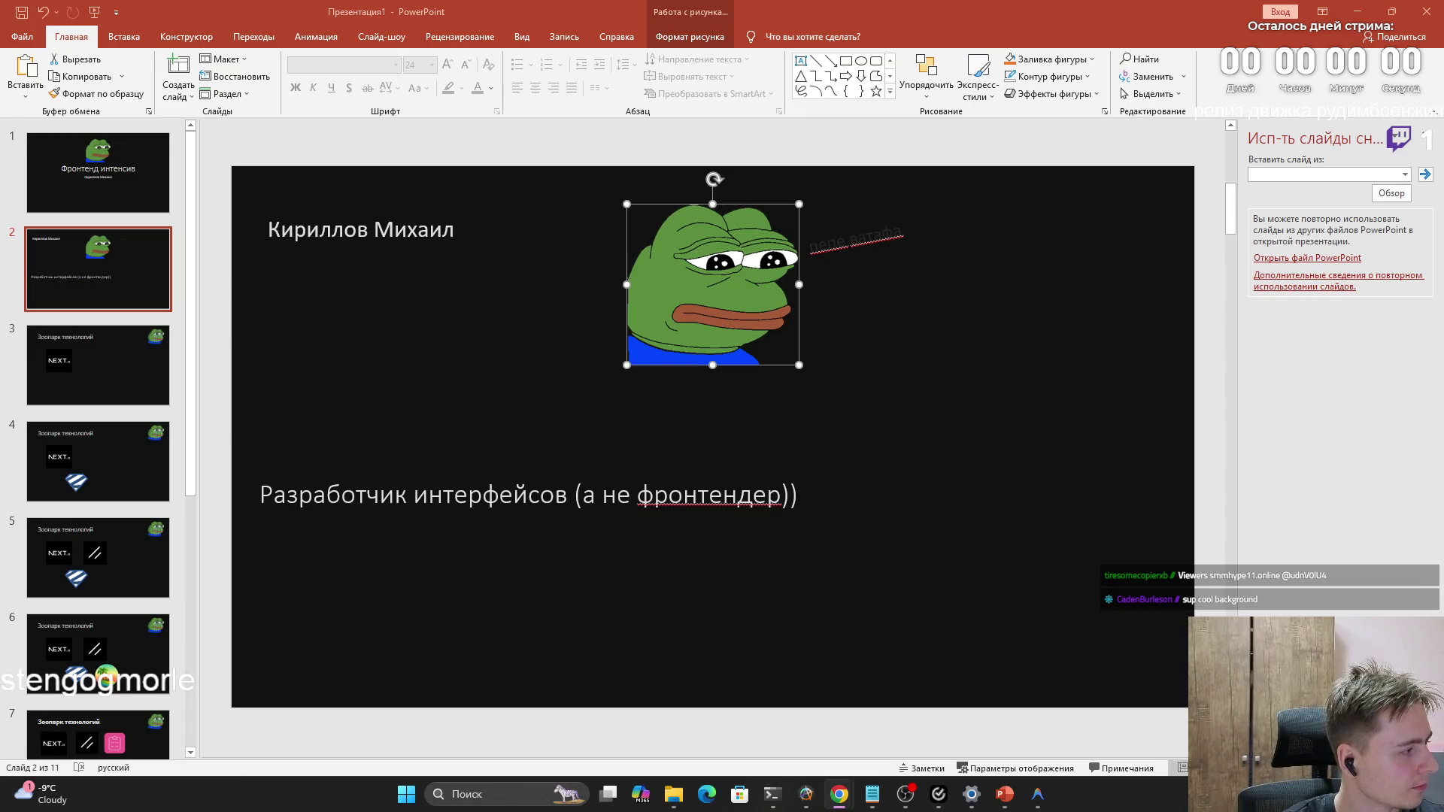
Paste the web-interface specialist definition over the words Разработчик интерфейсов
click(571, 494)
drag(567, 495, 258, 495)
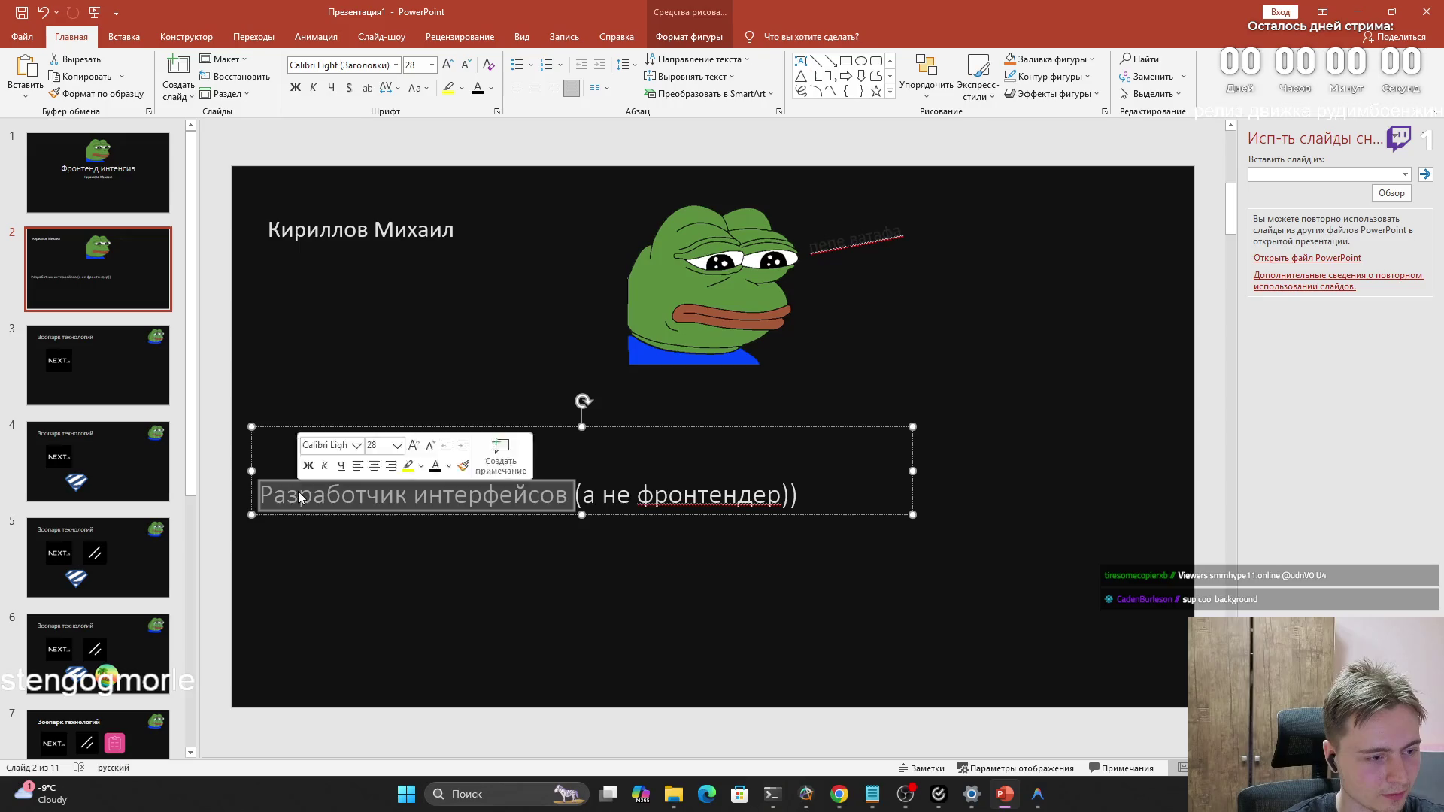
text(специалист, проектирующий клиентскую часть веб-интерфейсов, ответственный за визуализацию данных, пользовательский опыт (UX) и интерактивность в браузере)
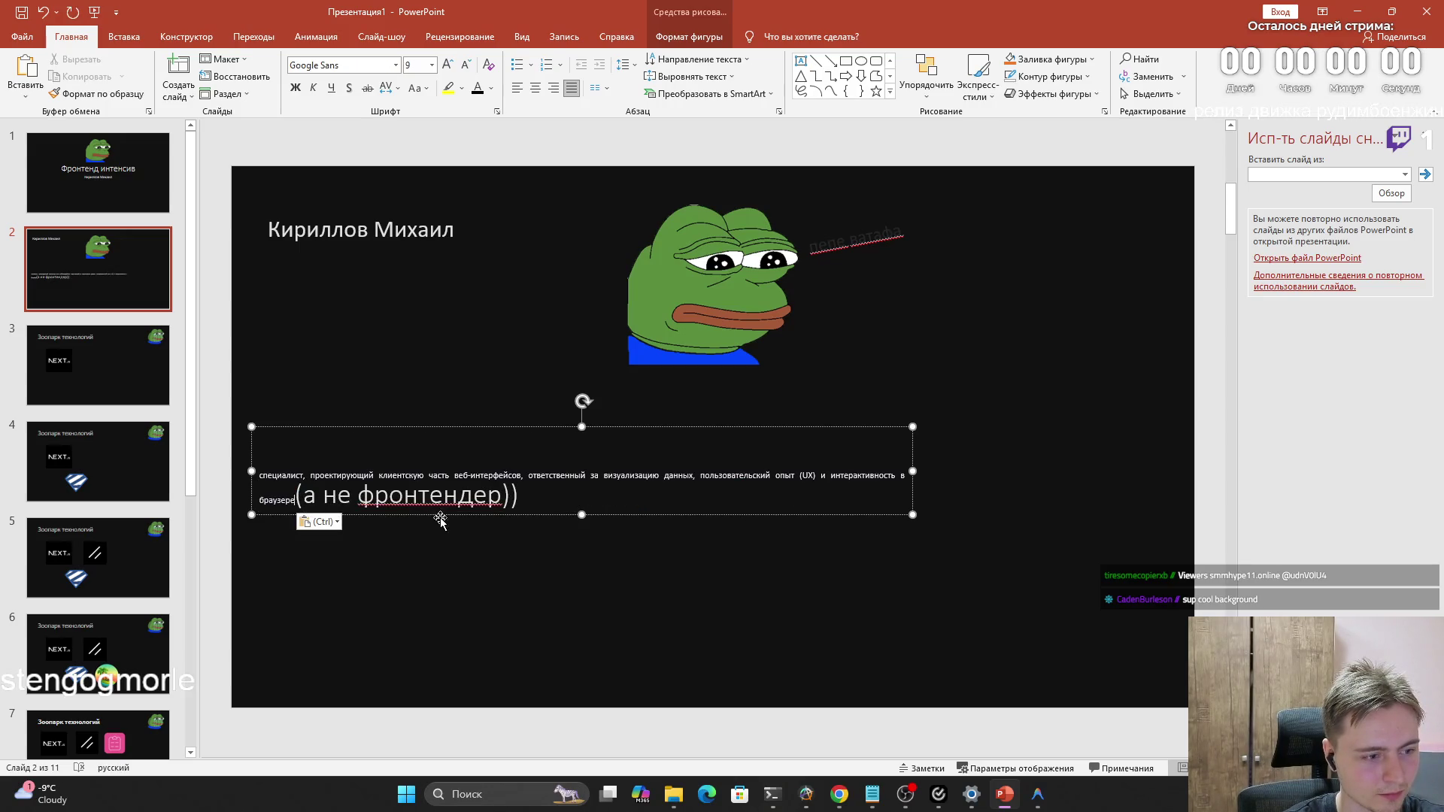
click(449, 536)
Narrow the description box and move it up directly under the name heading
click(699, 497)
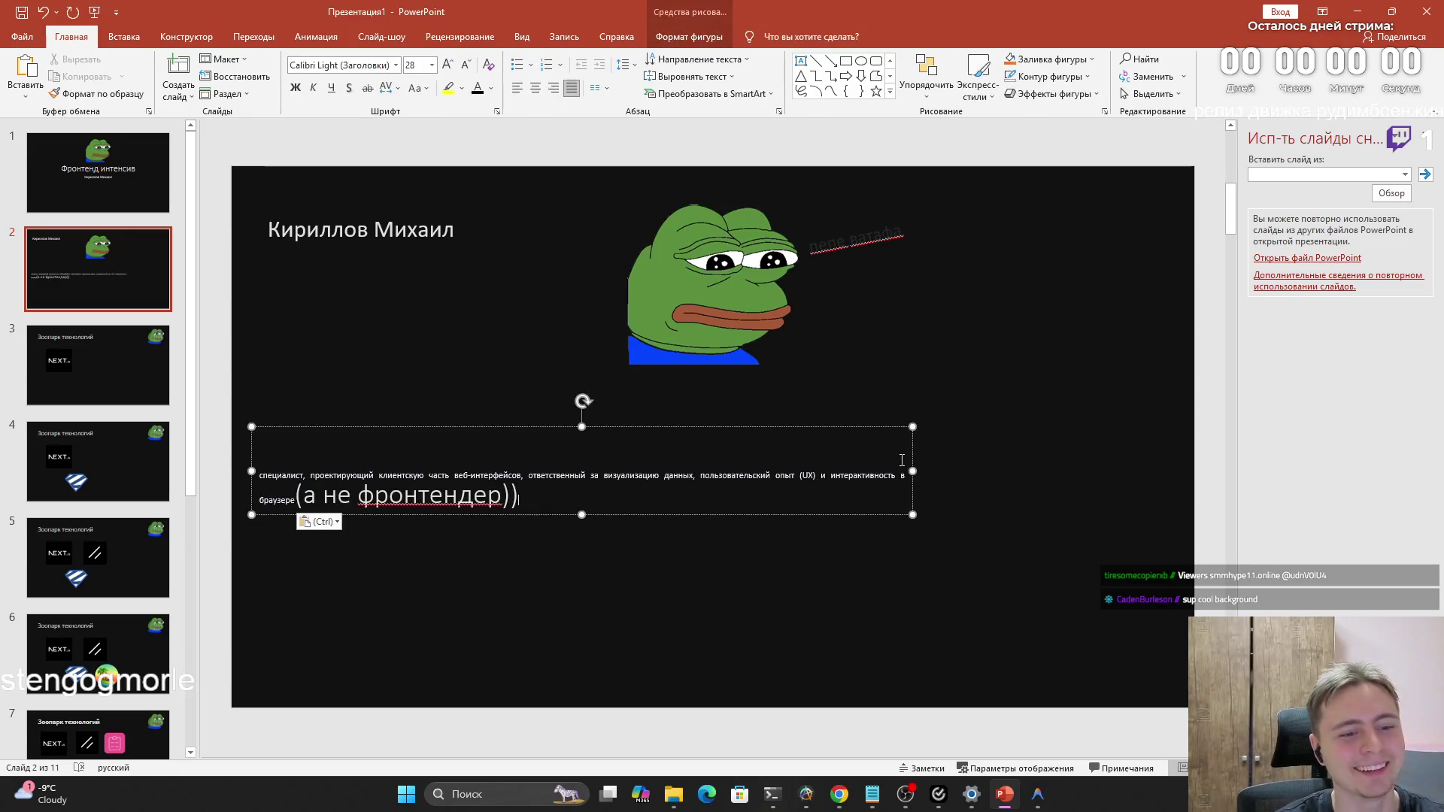
drag(913, 472, 620, 480)
drag(446, 428, 457, 259)
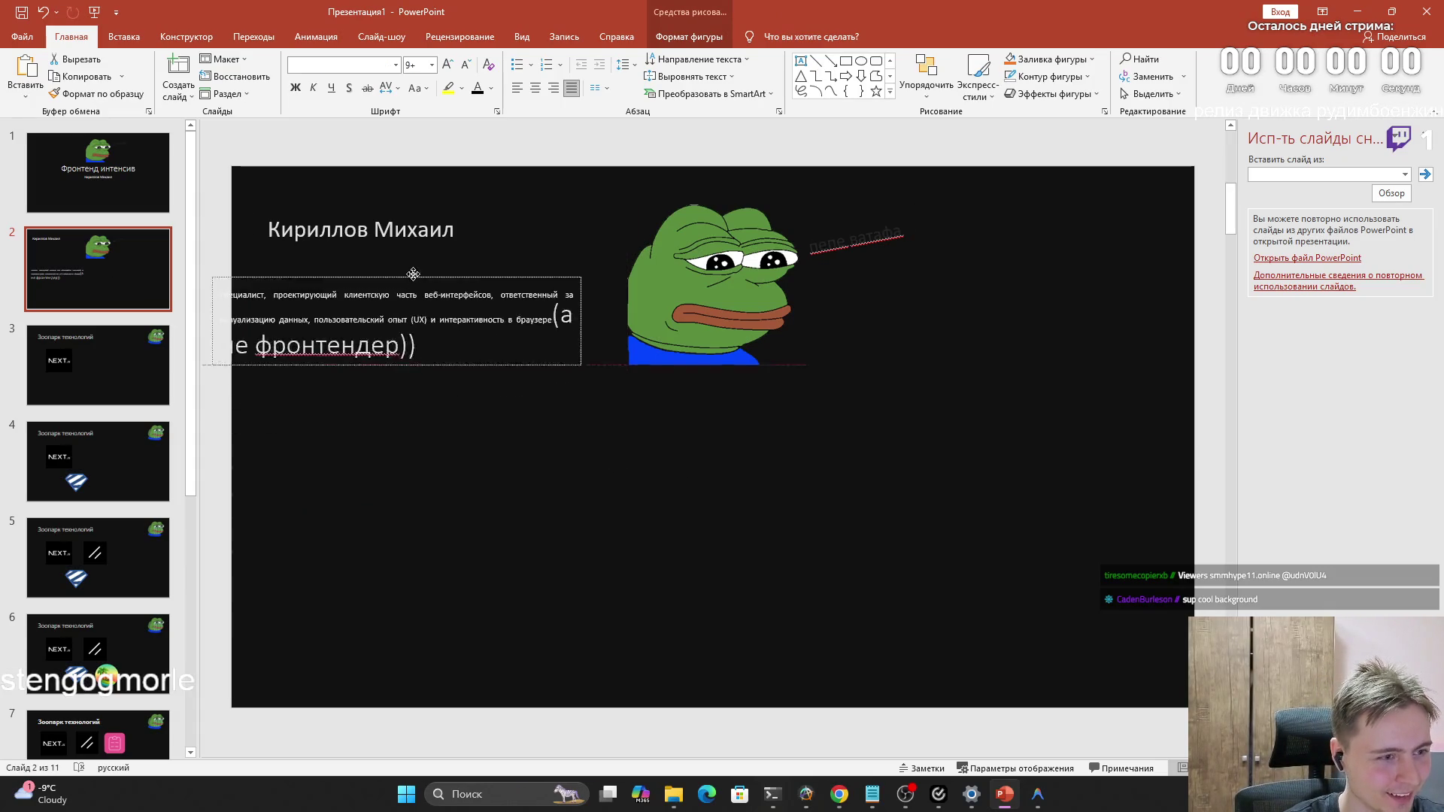
click(717, 285)
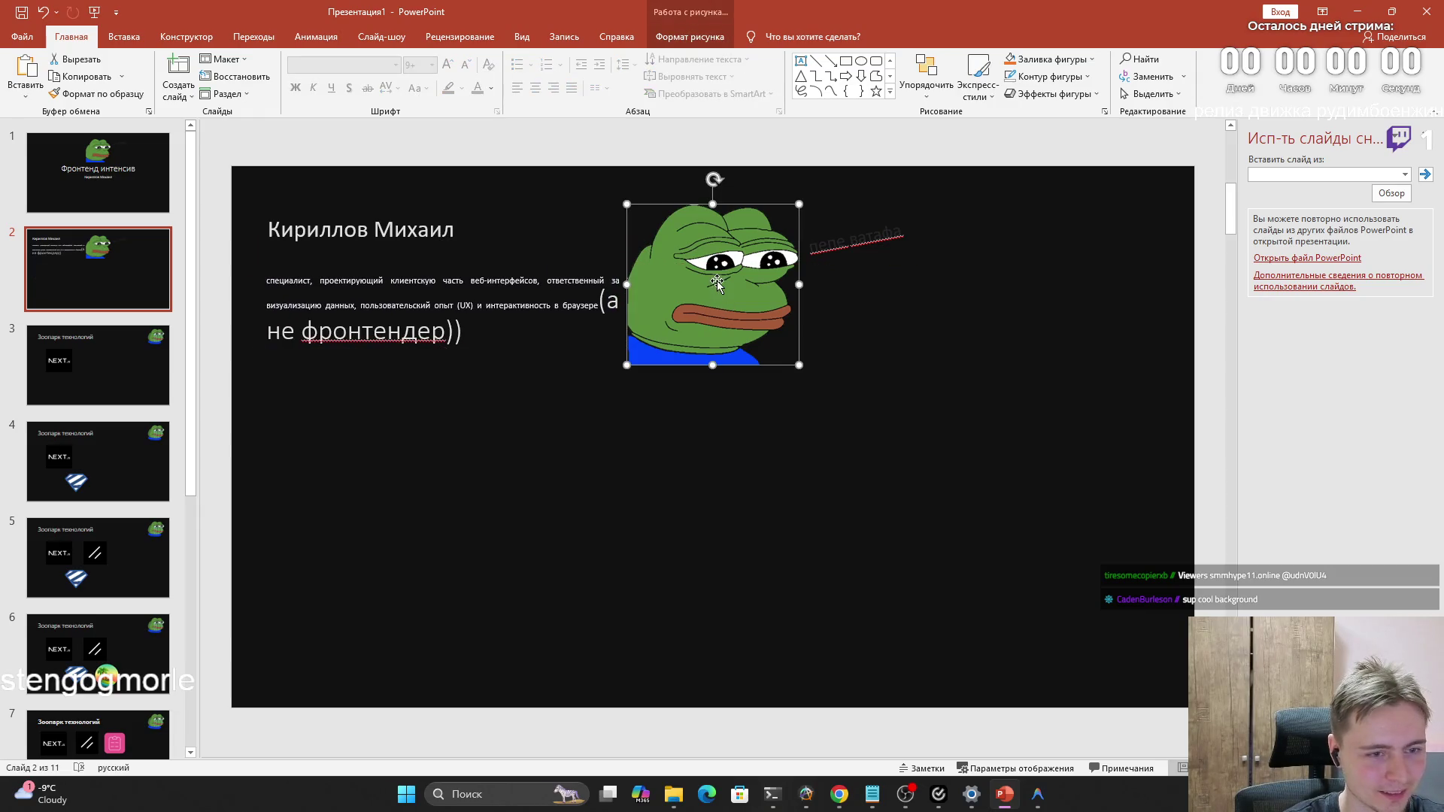
click(854, 235)
Delete the rotated пепе caption and the frog picture from slide 2
click(943, 223)
drag(941, 210, 789, 277)
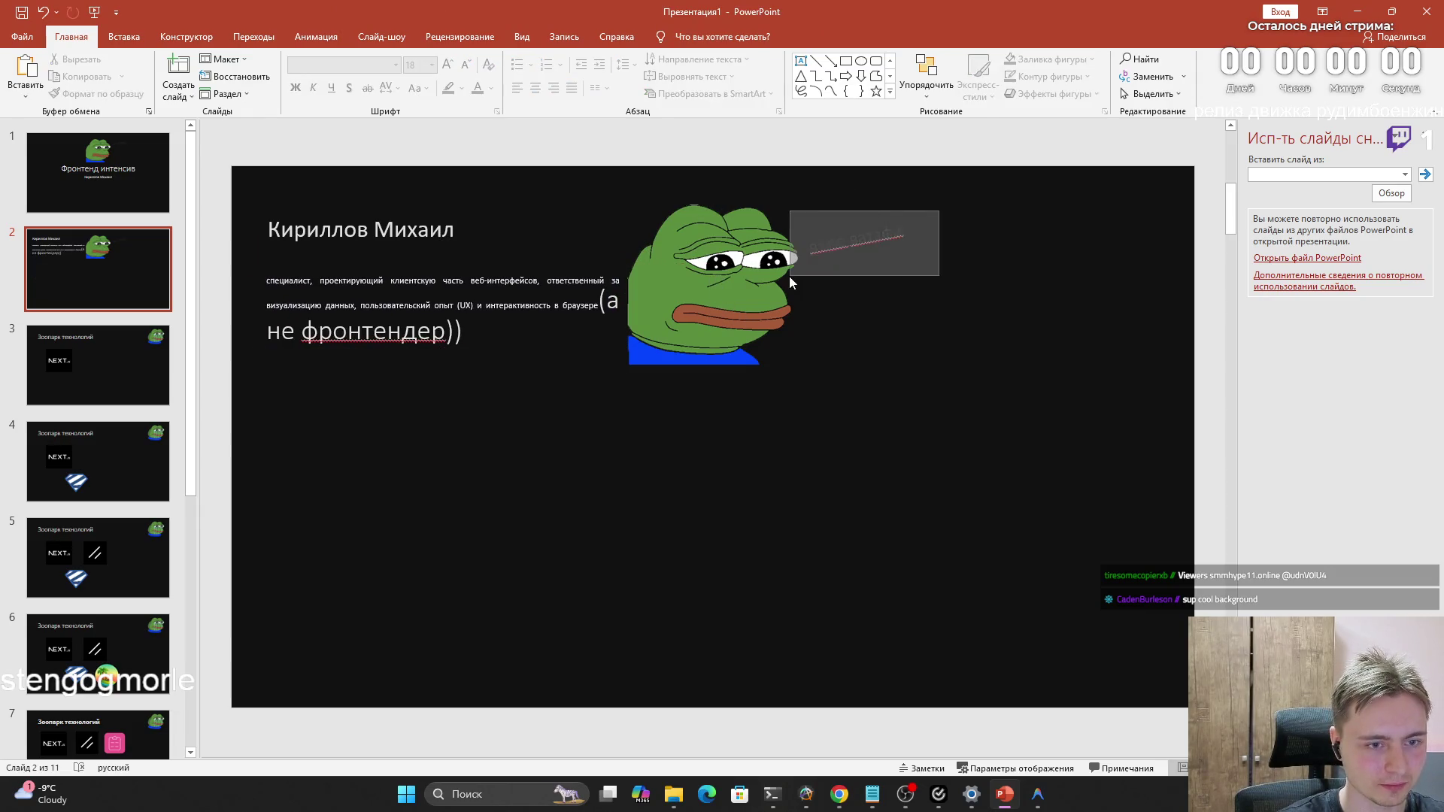
key(Delete)
click(788, 277)
key(Delete)
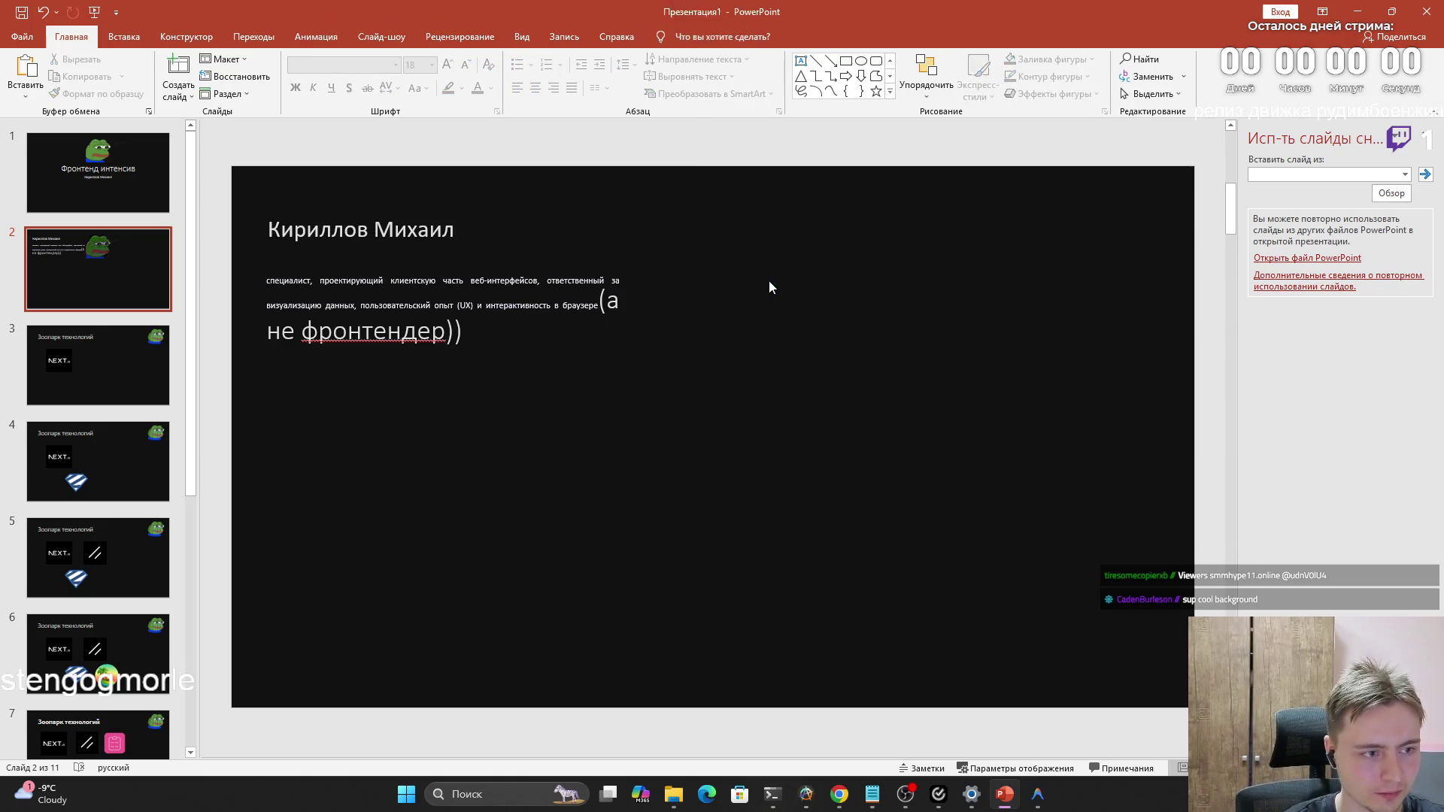
Nudge the description text and paste the Томский Политех logo onto slide 2
click(592, 332)
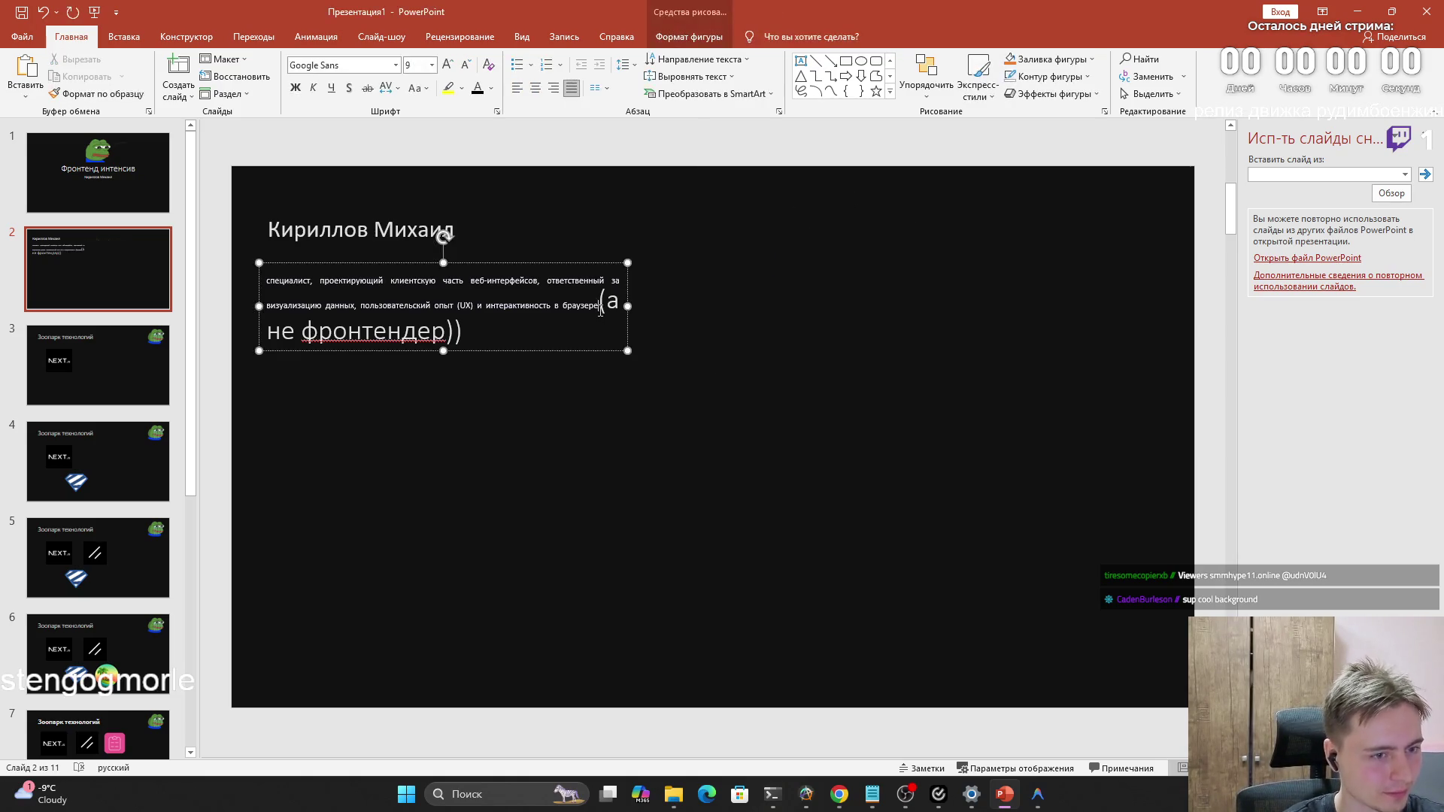
click(566, 393)
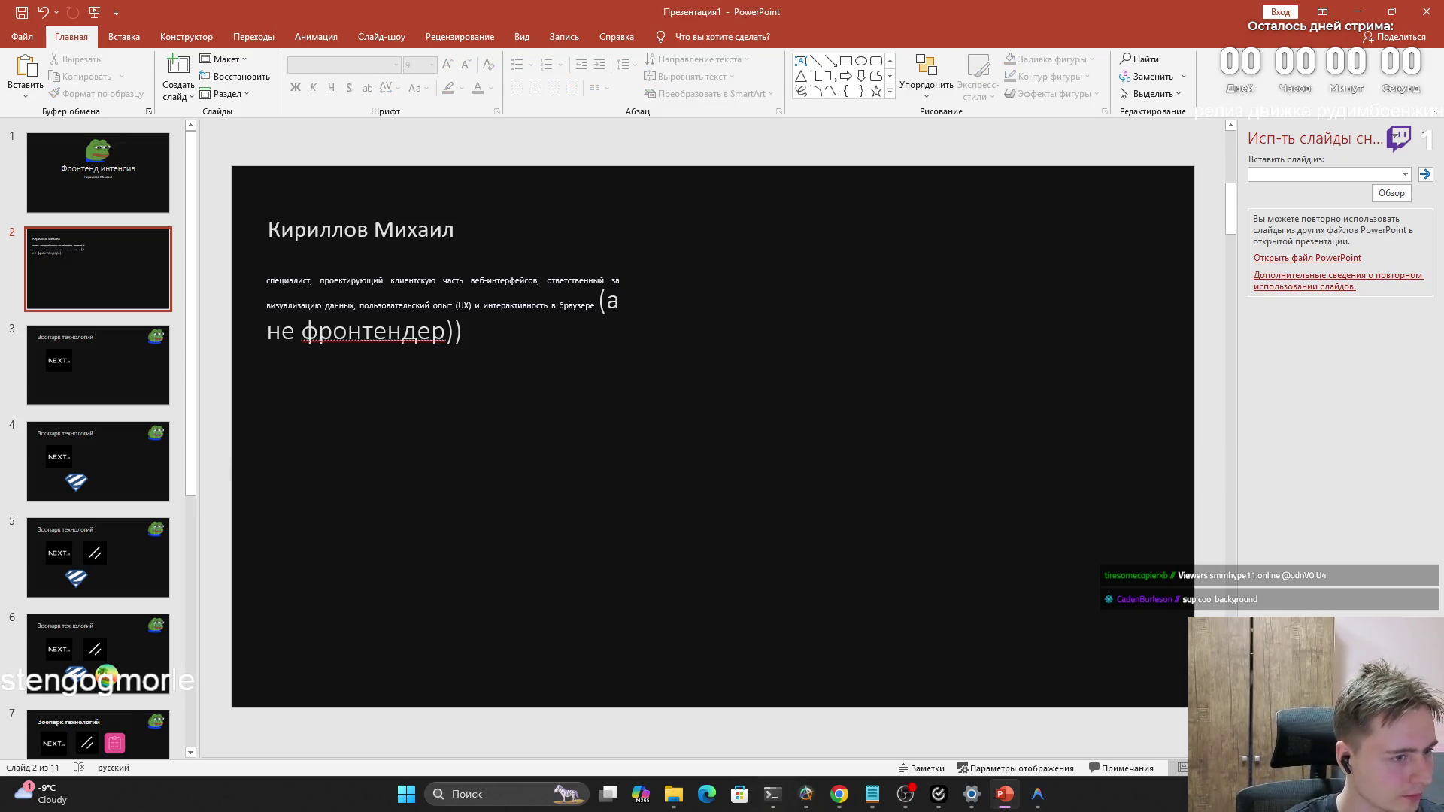
key(alt+Tab)
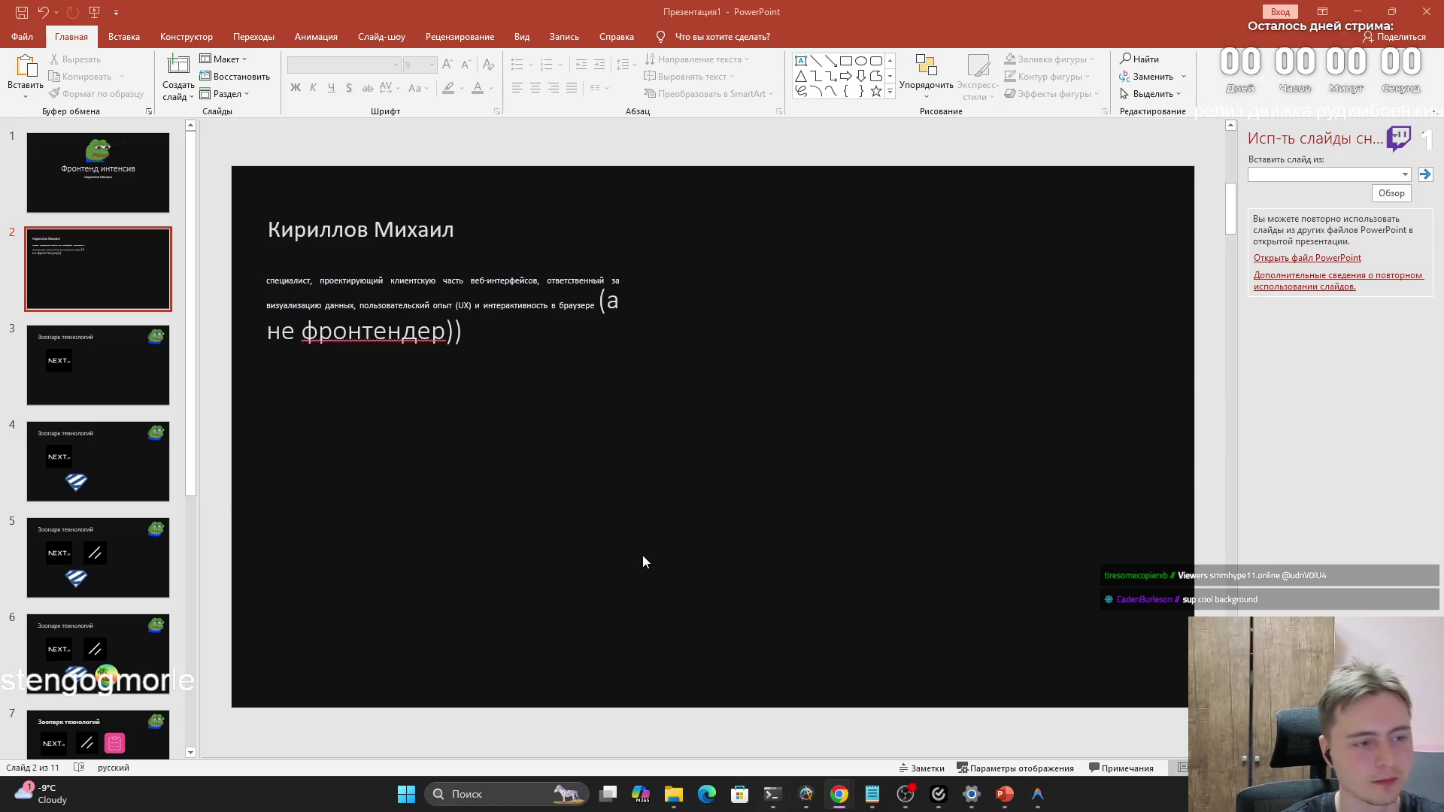
scroll(750, 516, down, 1)
scroll(591, 482, up, 1)
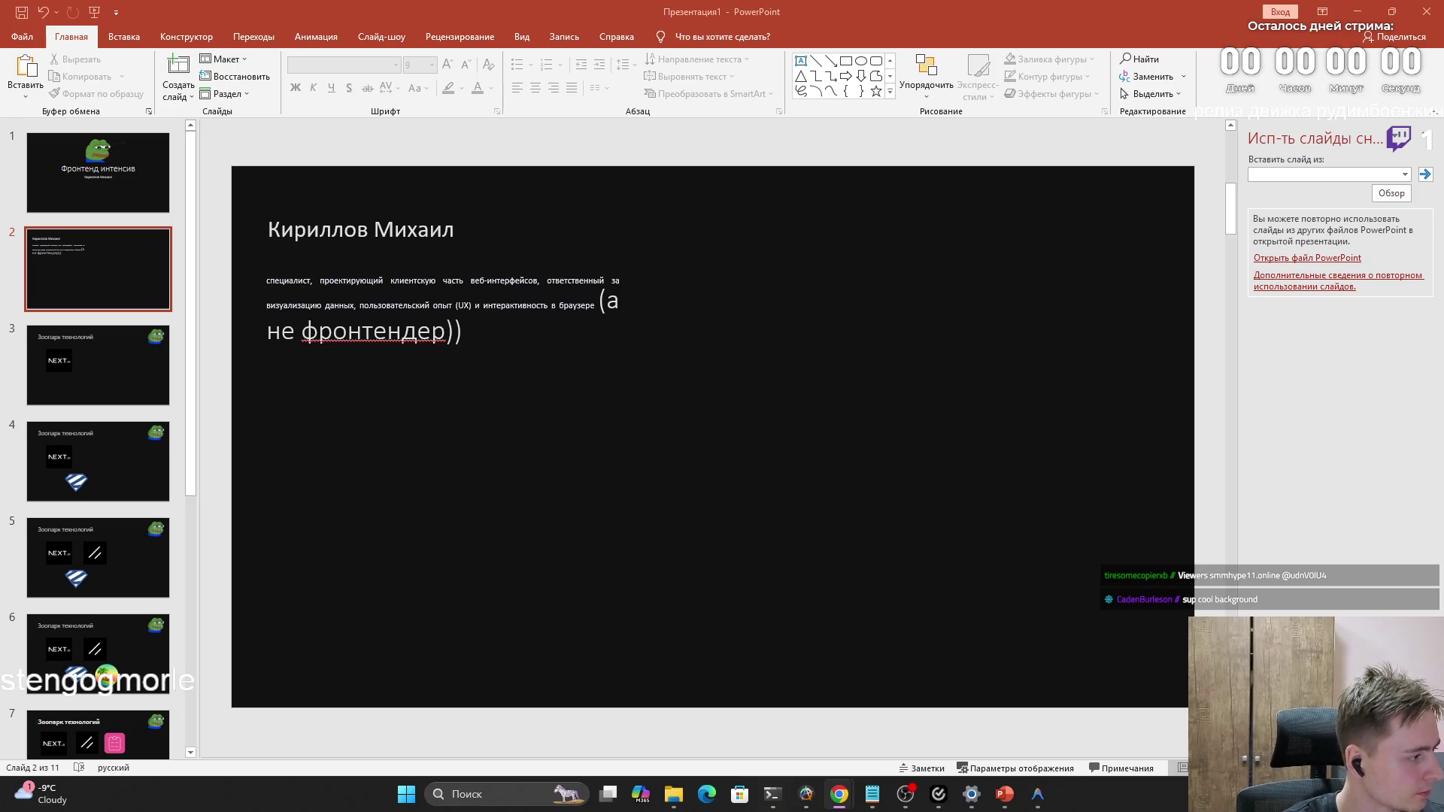
click(474, 273)
drag(478, 267, 474, 249)
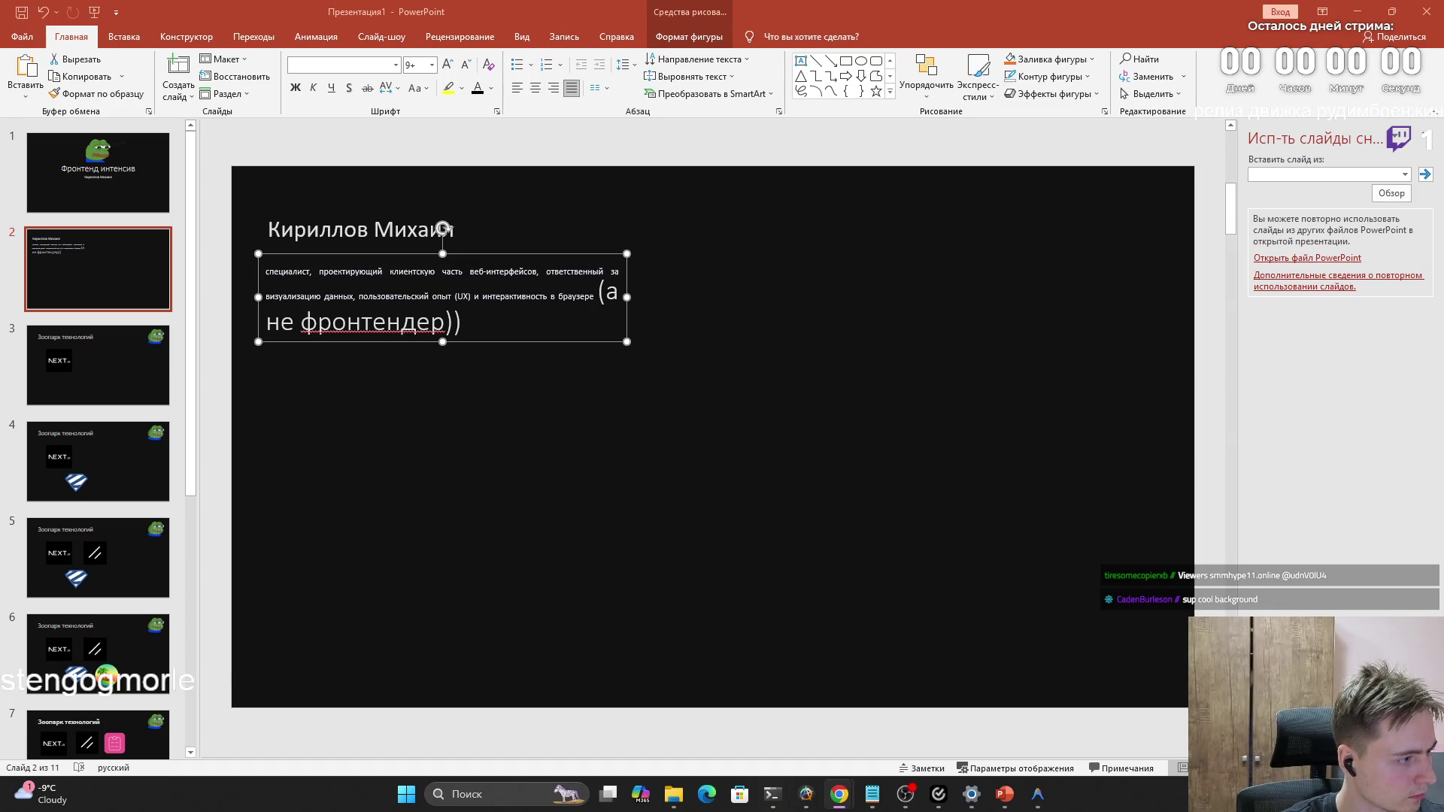
key(ctrl+v)
click(412, 403)
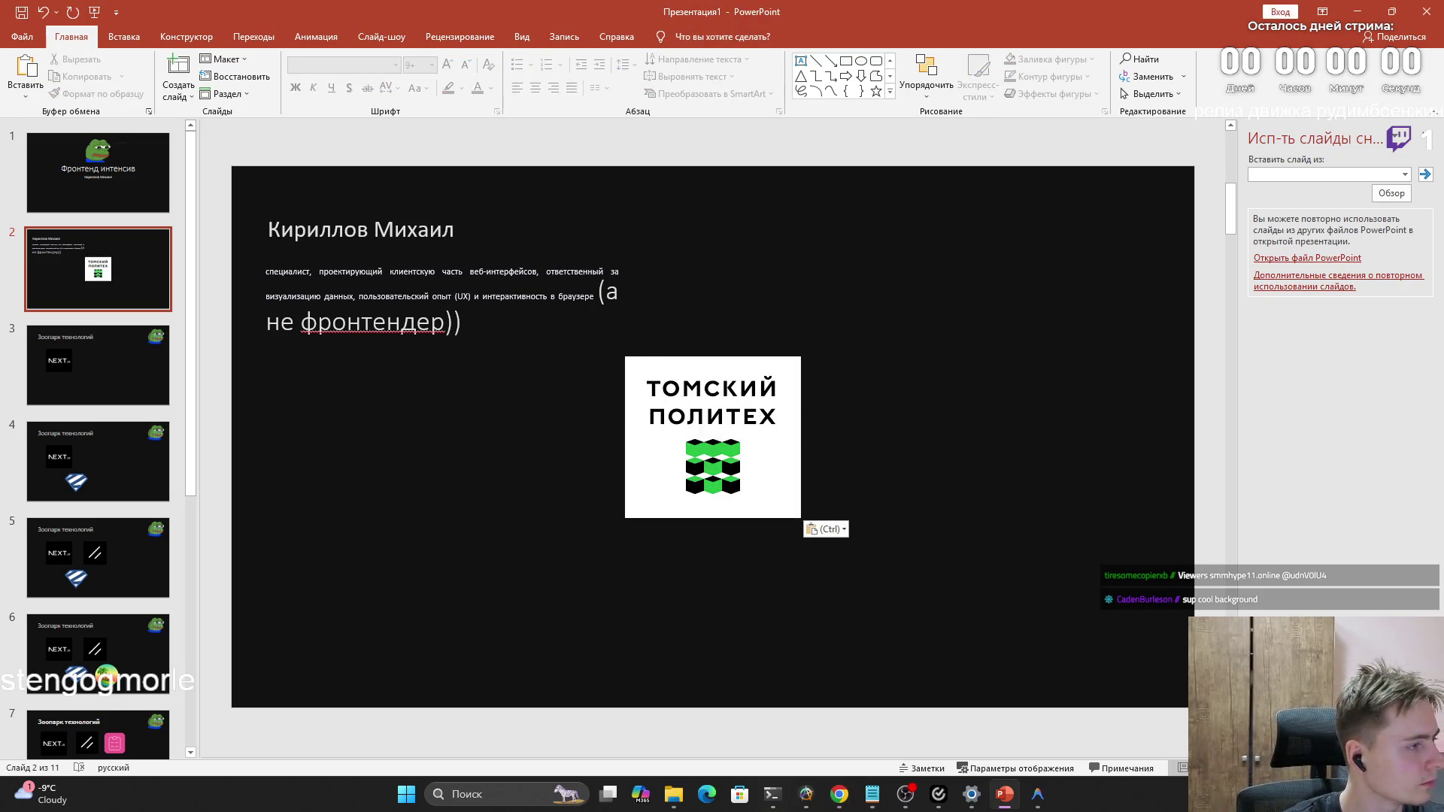
Start Remove Background on the pasted Томский Политех logo from Picture Format
click(699, 399)
right_click(701, 400)
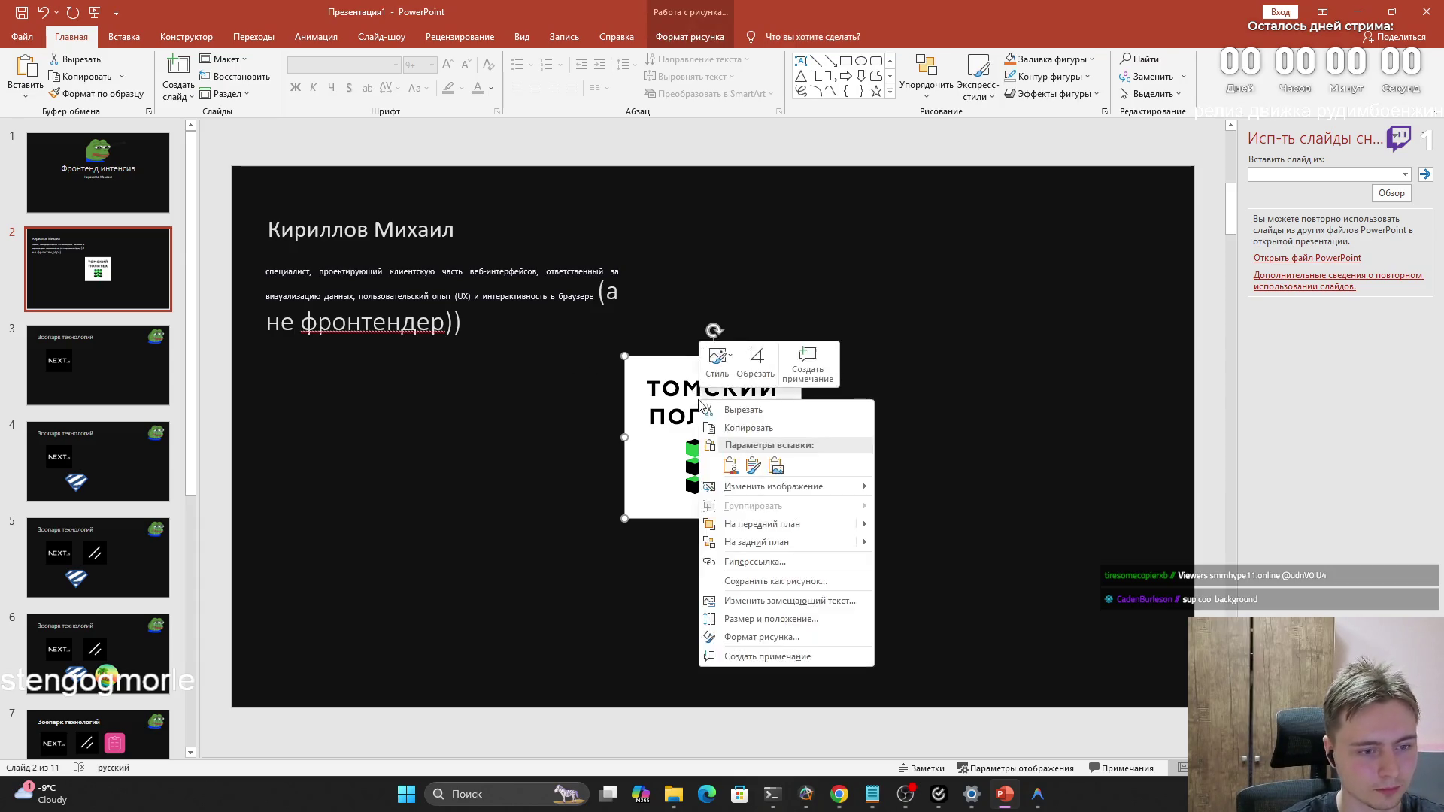
click(691, 39)
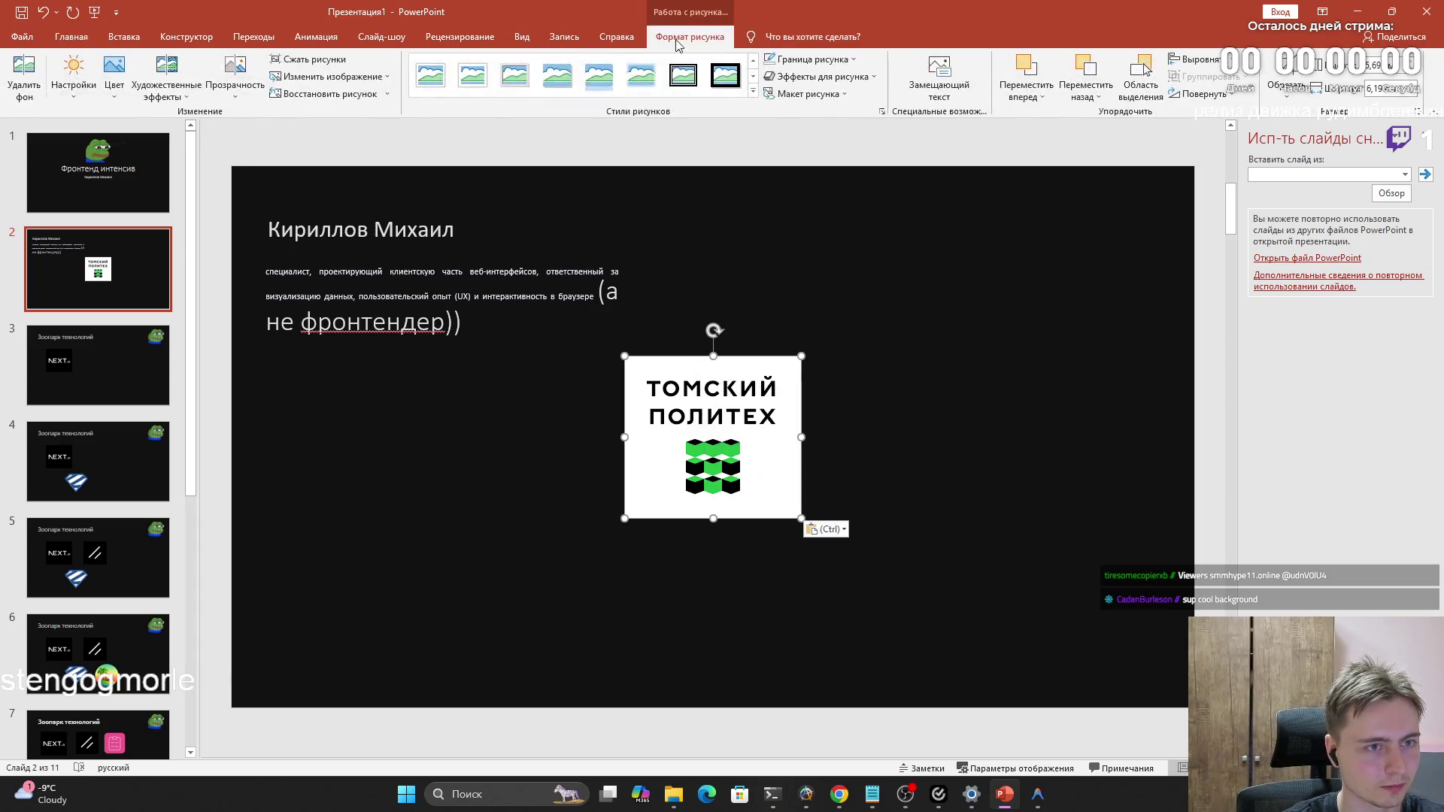
click(43, 88)
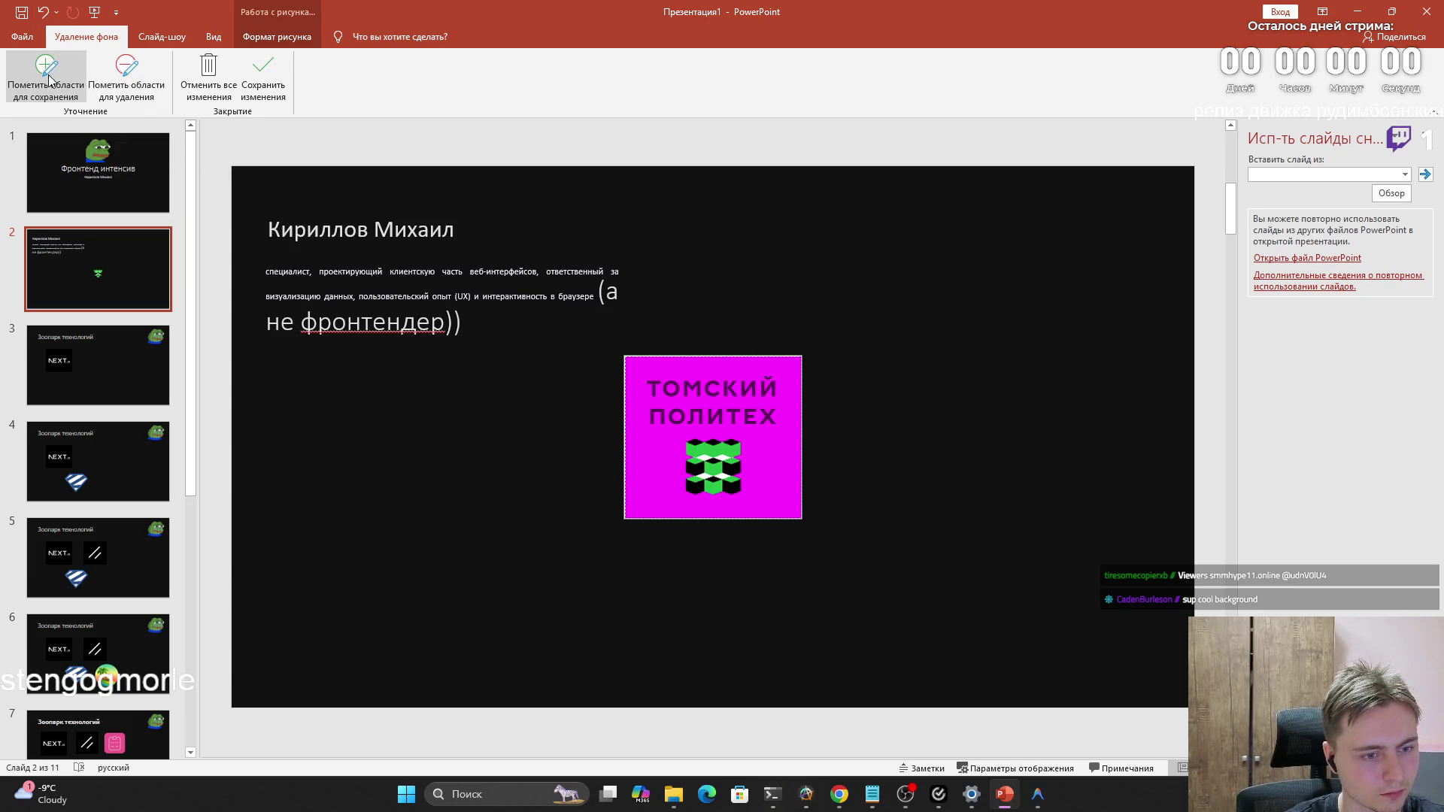
Try marking areas to remove, then discard background removal, keeping the logo's white backdrop
click(119, 82)
scroll(719, 450, up, 5)
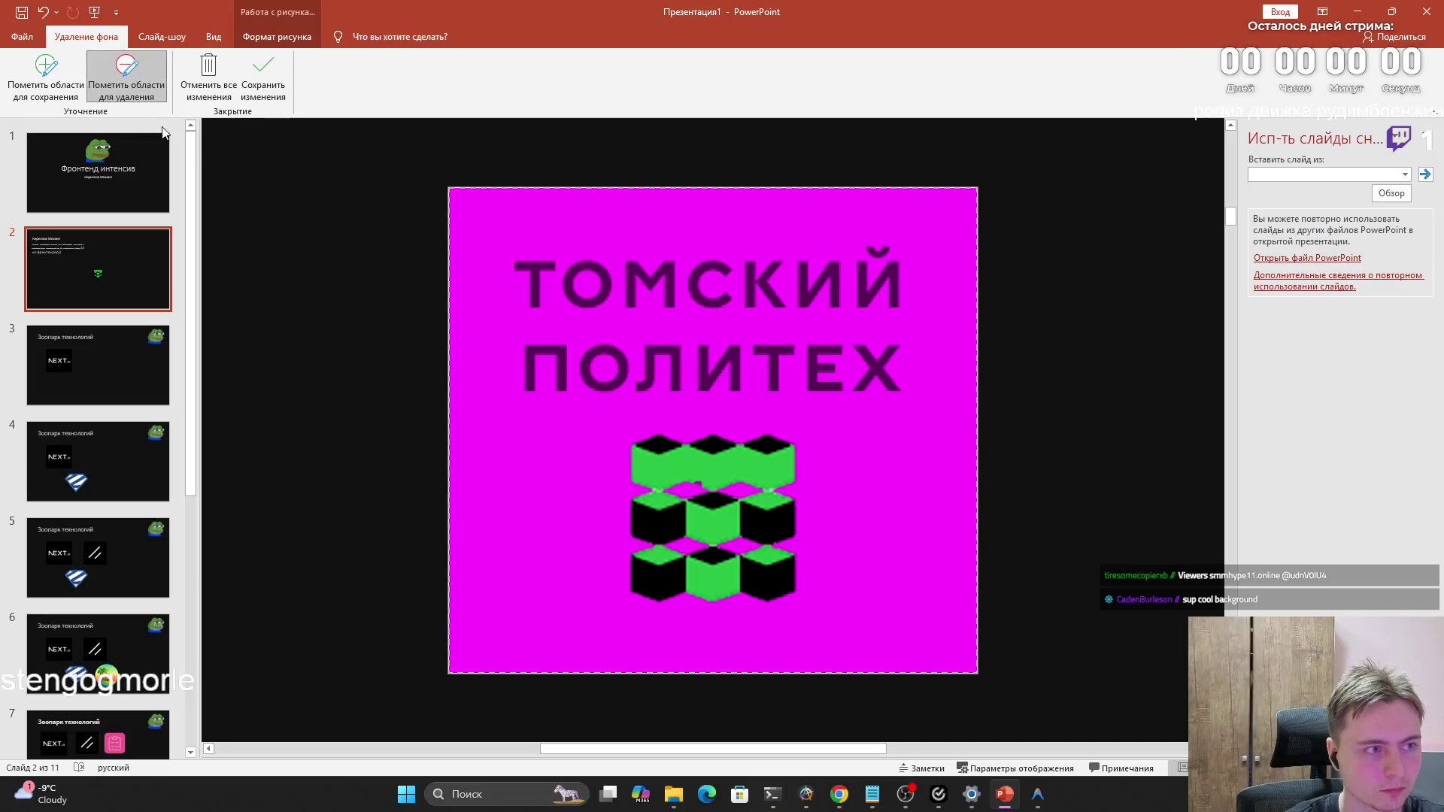
click(263, 77)
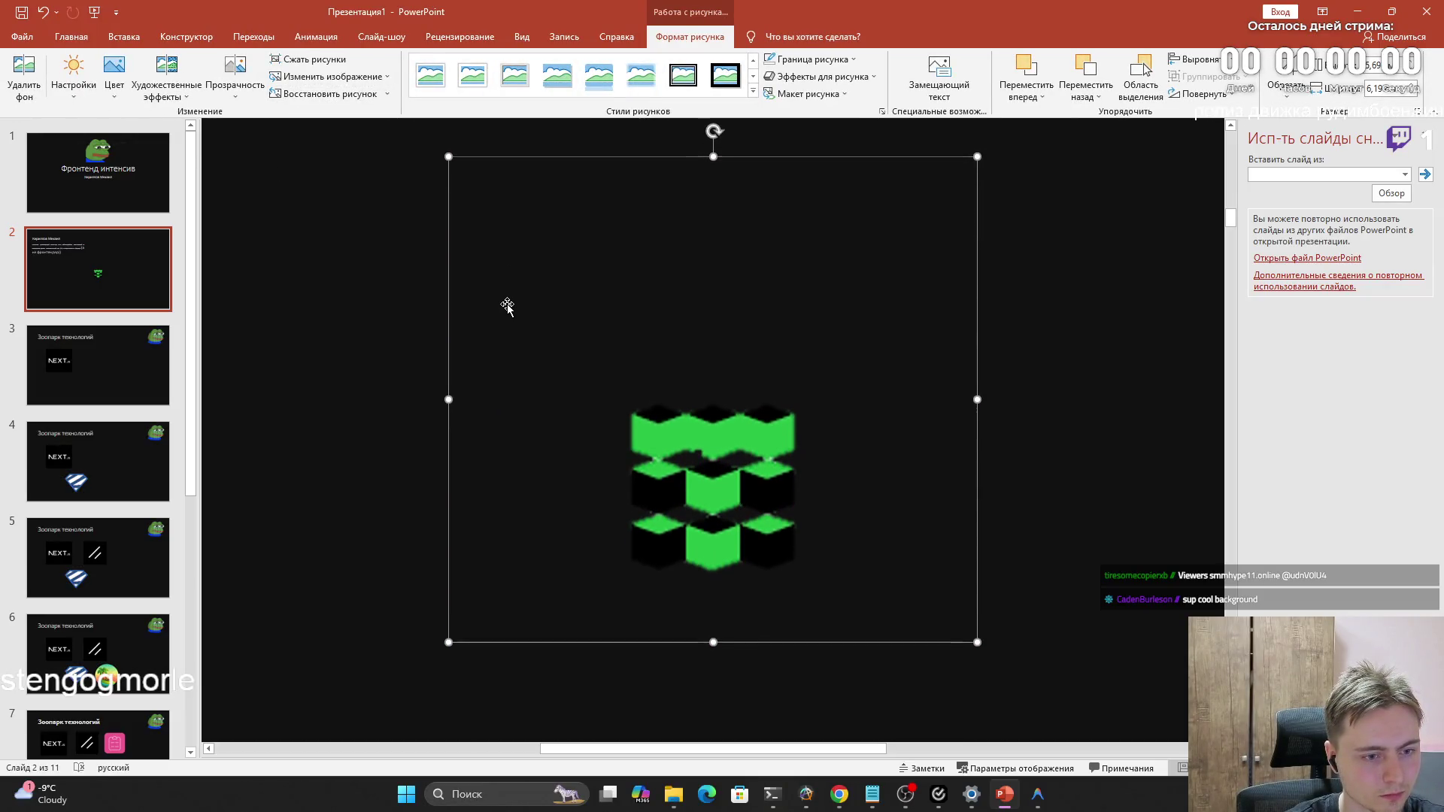
ctrl+scroll(506, 306, down, 4)
key(ctrl+z)
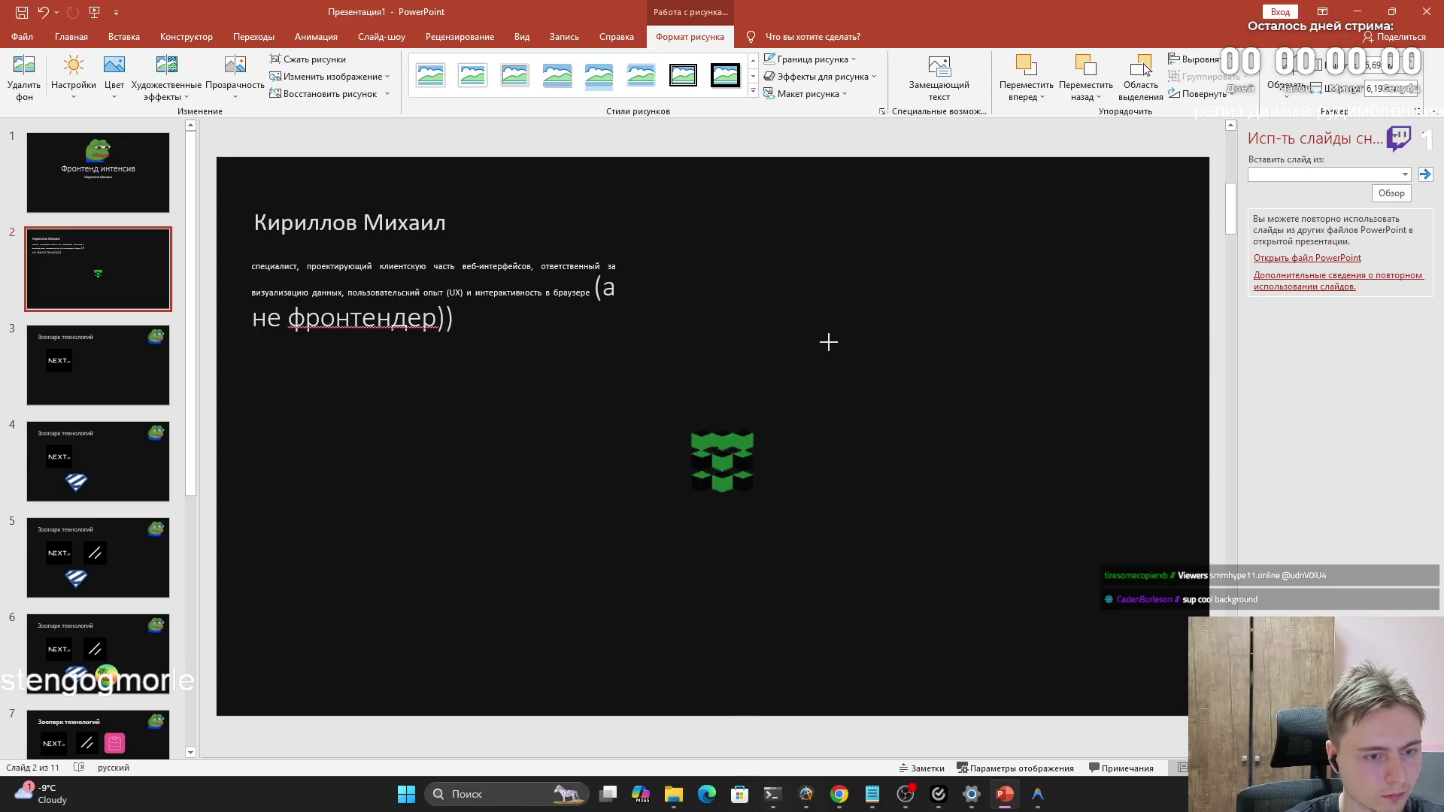
key(ctrl+z)
key(ctrl+z)
key(ctrl+z)
key(ctrl+y)
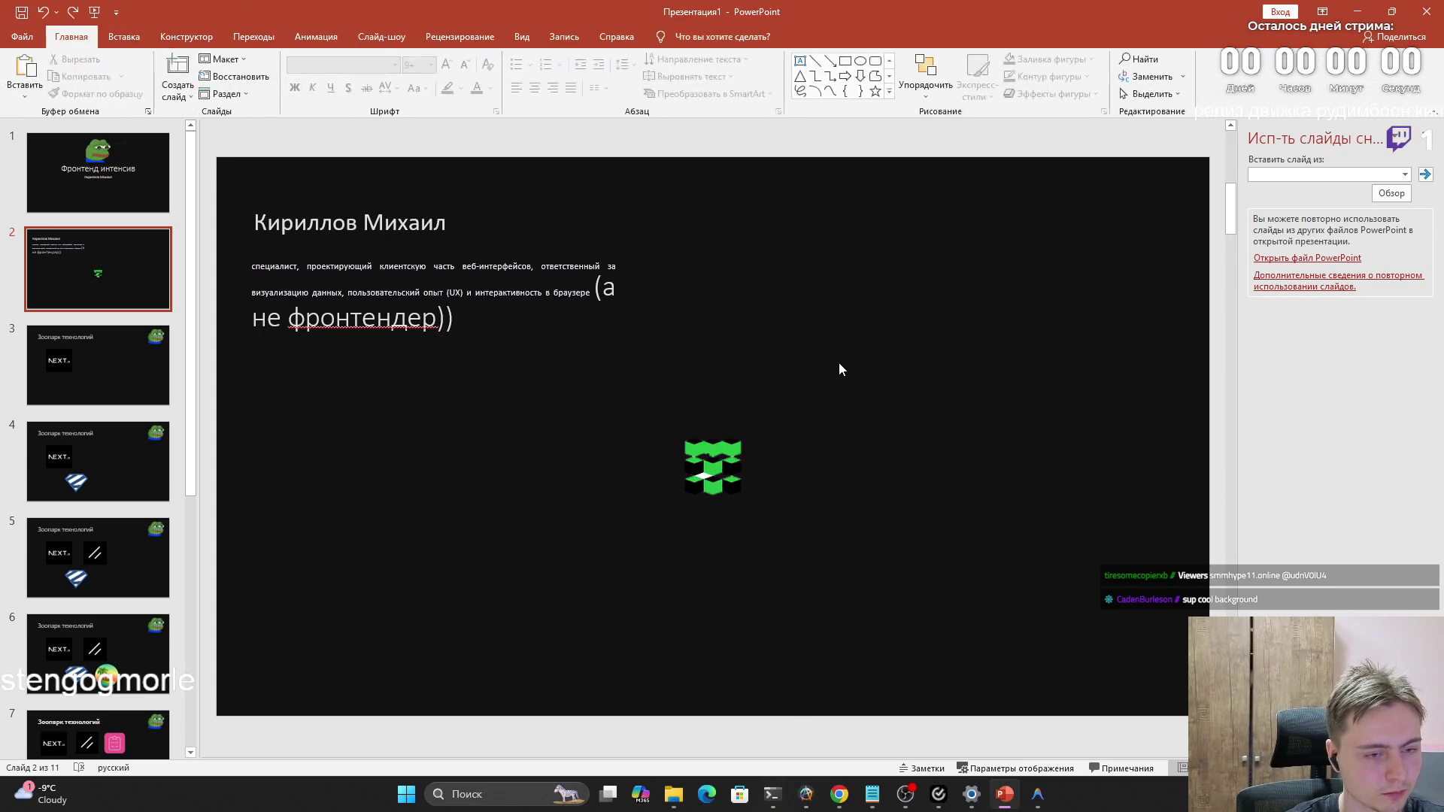
key(ctrl+z)
click(265, 67)
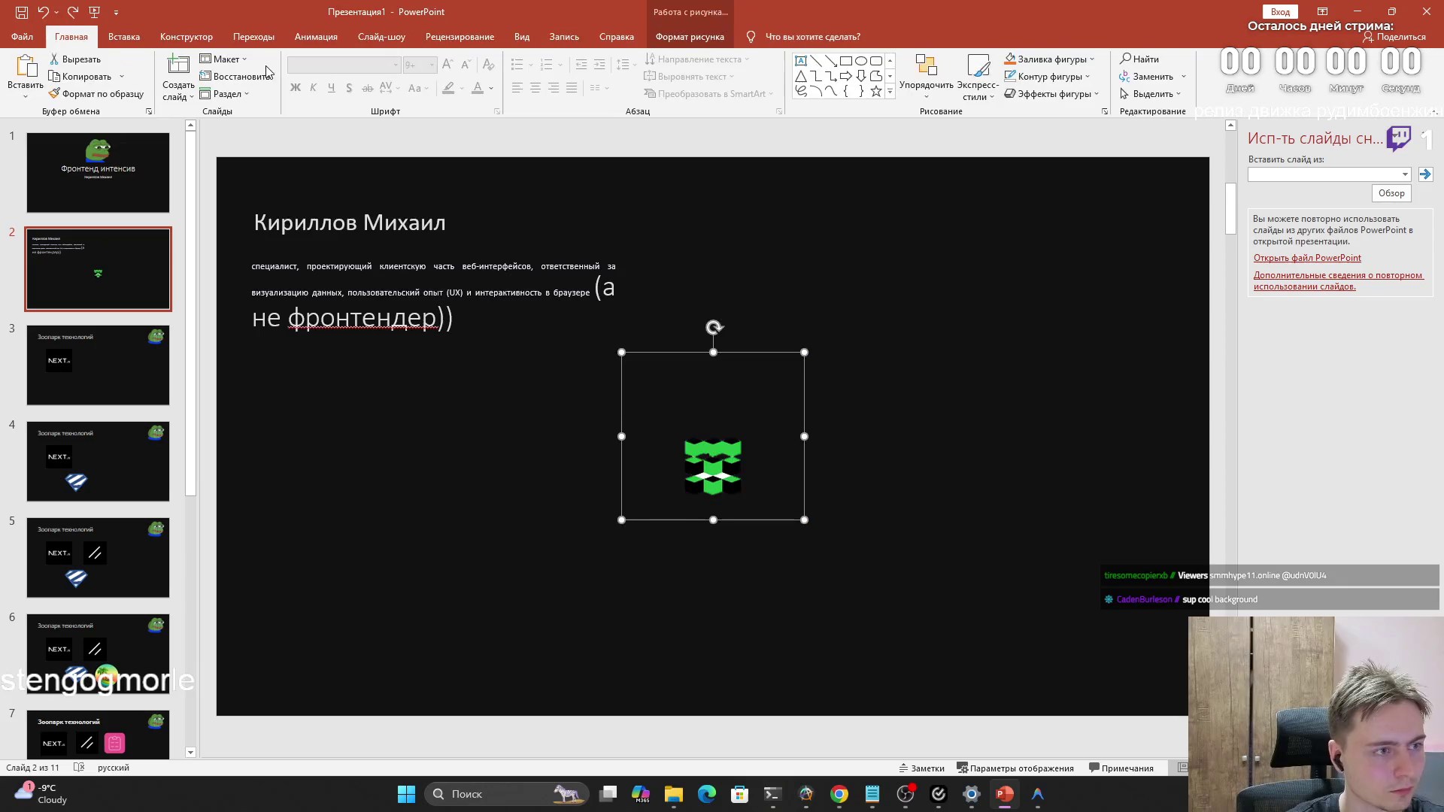
key(ctrl+z)
click(209, 77)
key(ctrl+z)
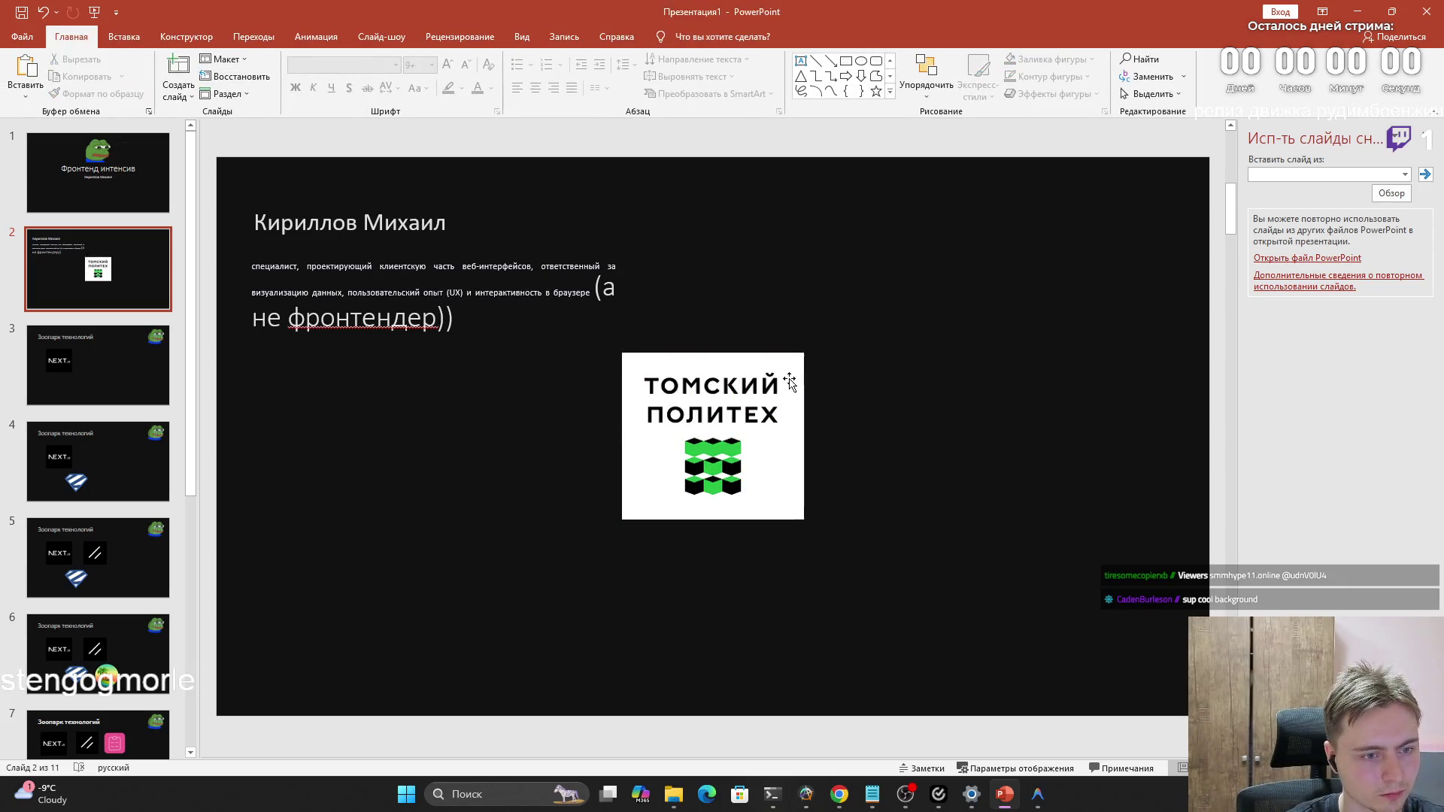
key(ctrl+z)
key(ctrl+z)
mouse_move(677, 486)
mouse_down()
mouse_move(504, 225)
mouse_move(432, 292)
mouse_move(433, 273)
mouse_up()
click(574, 339)
click(508, 232)
key(Escape)
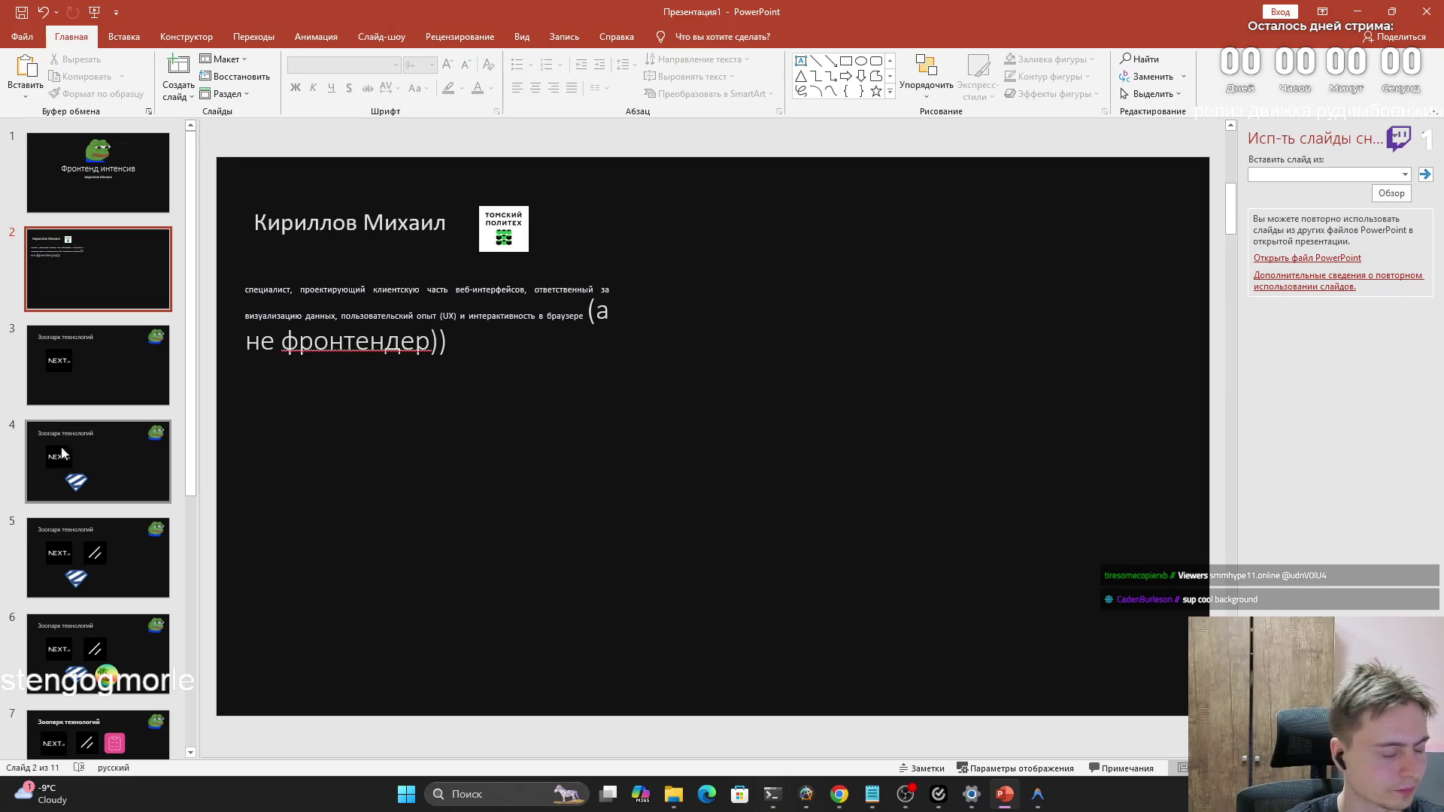
key(alt+Tab)
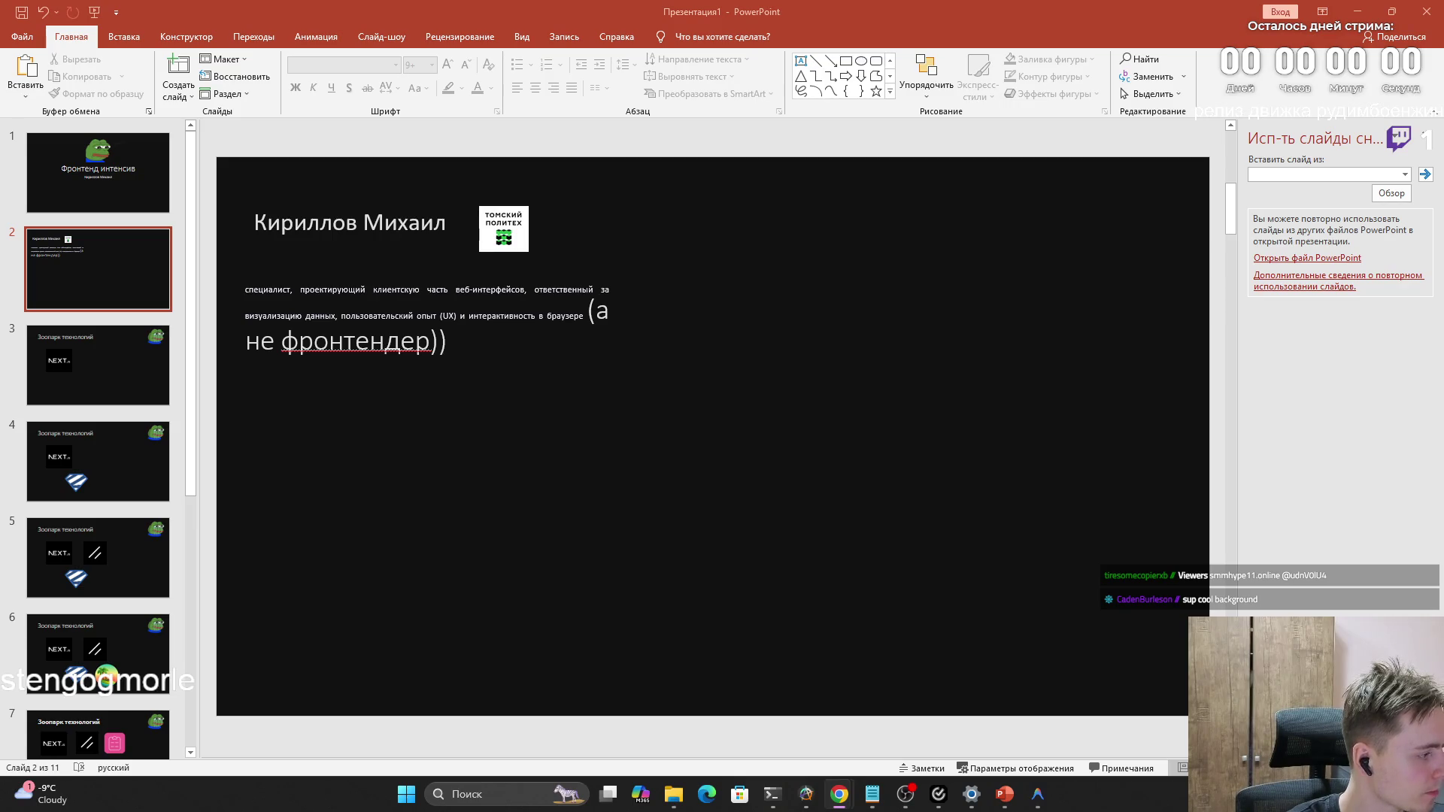
click(503, 308)
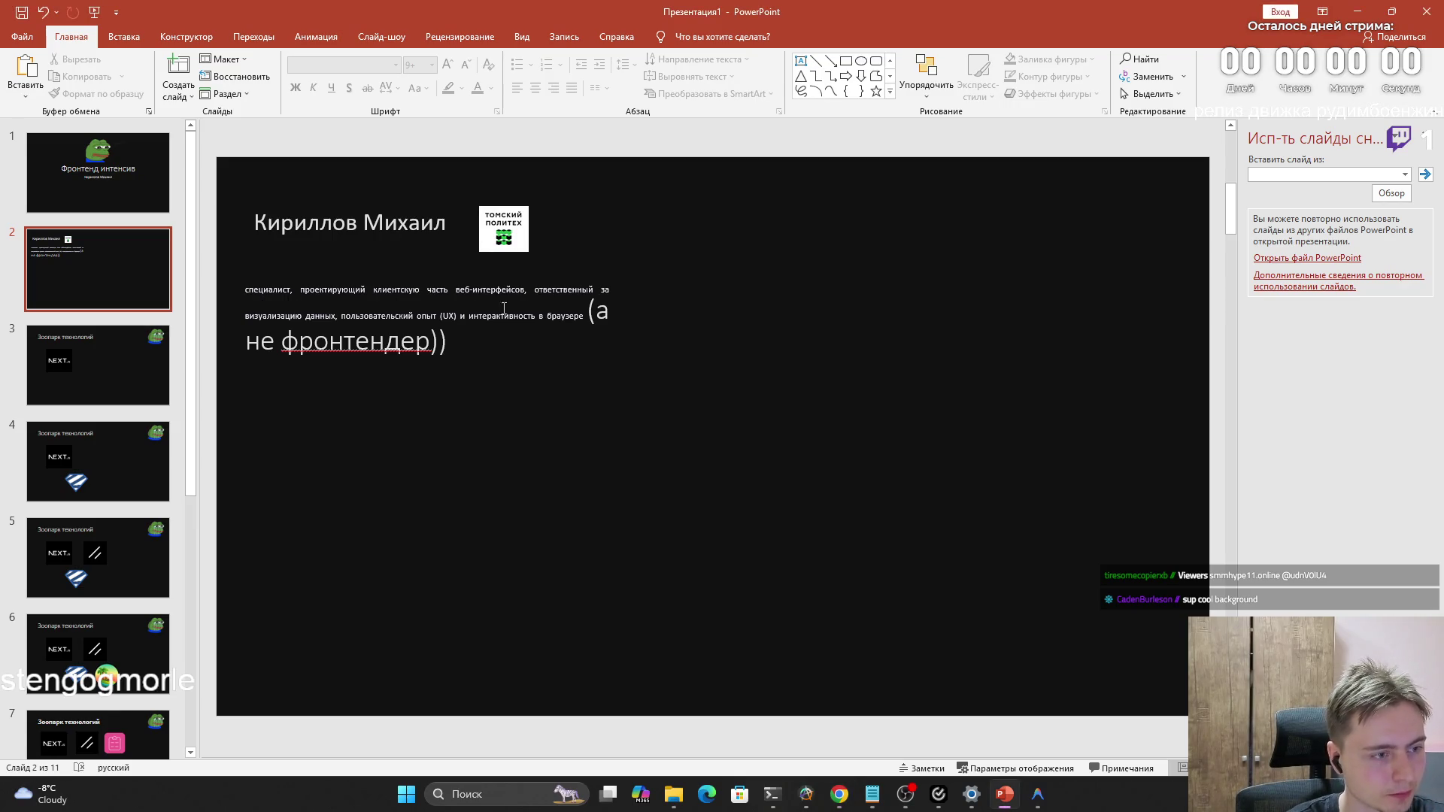
Enlarge the font of the two small description lines on slide 2
click(546, 314)
drag(590, 310, 243, 289)
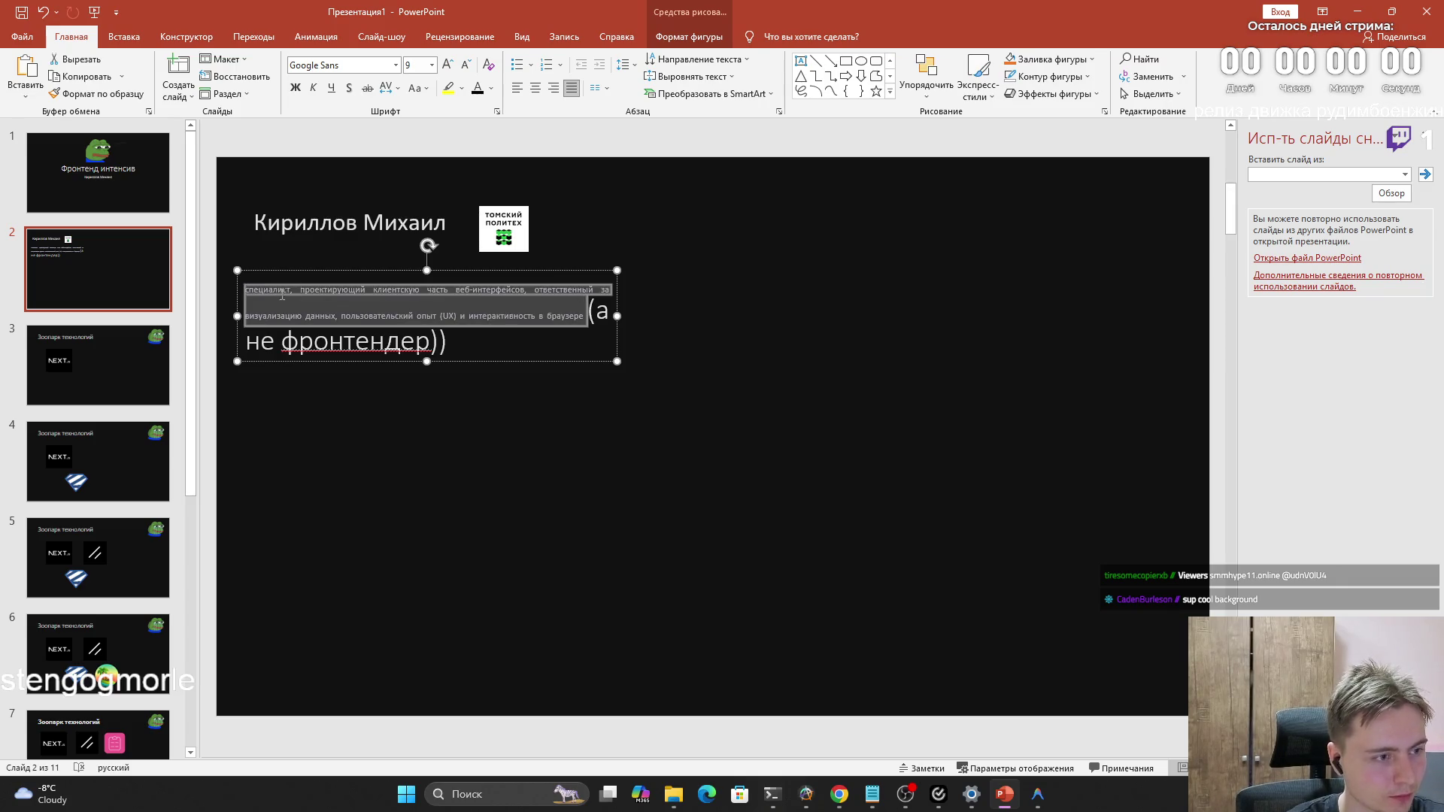
click(431, 64)
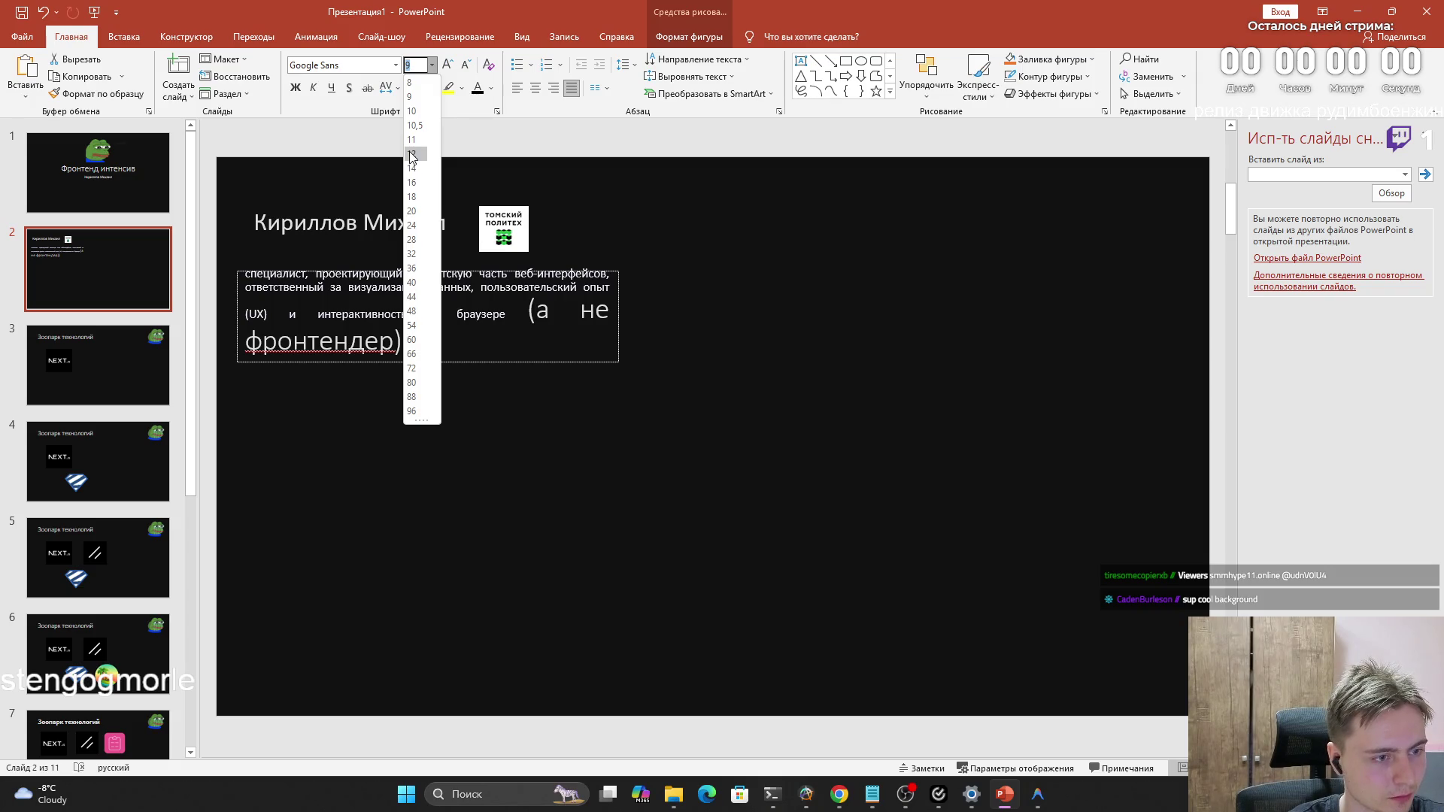
click(410, 151)
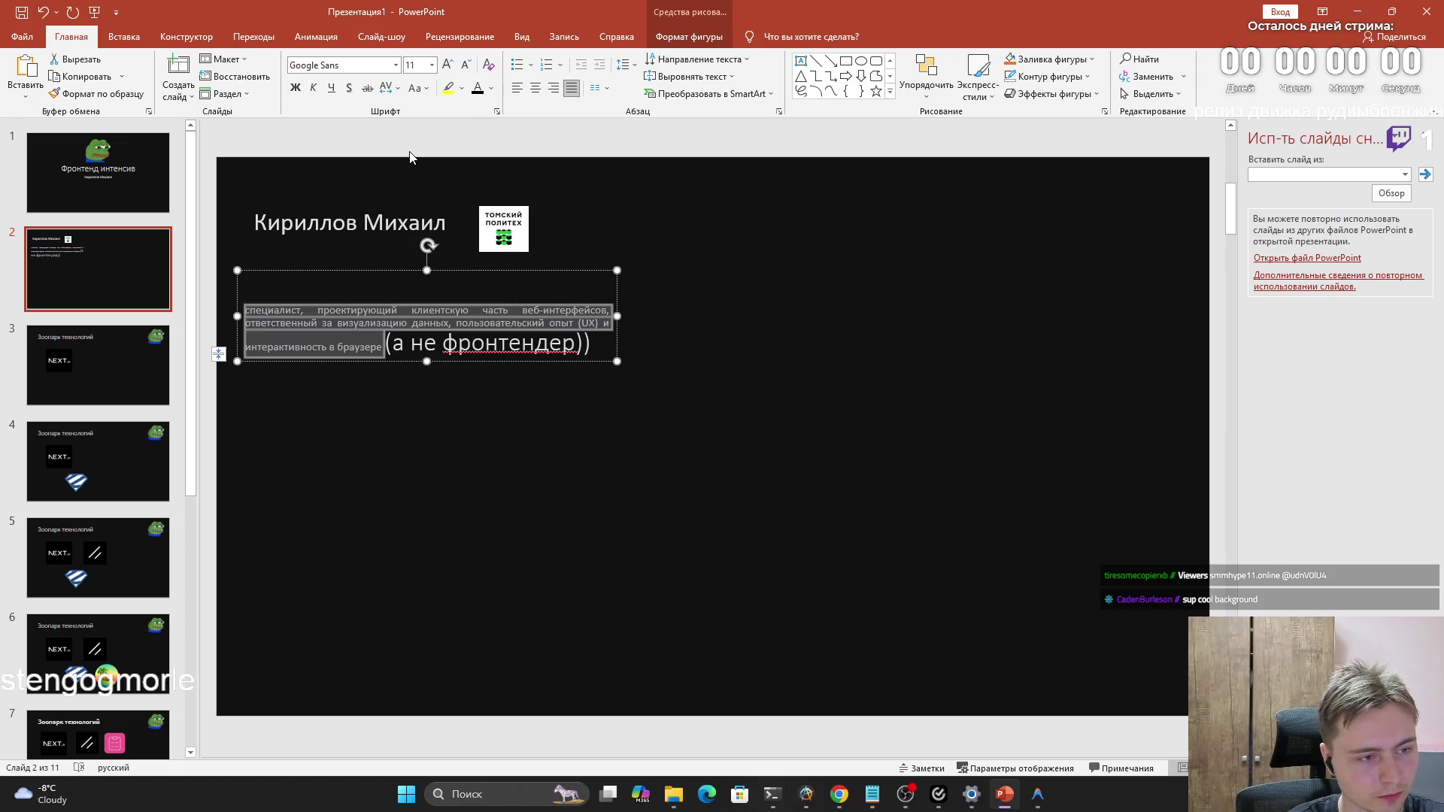
click(471, 343)
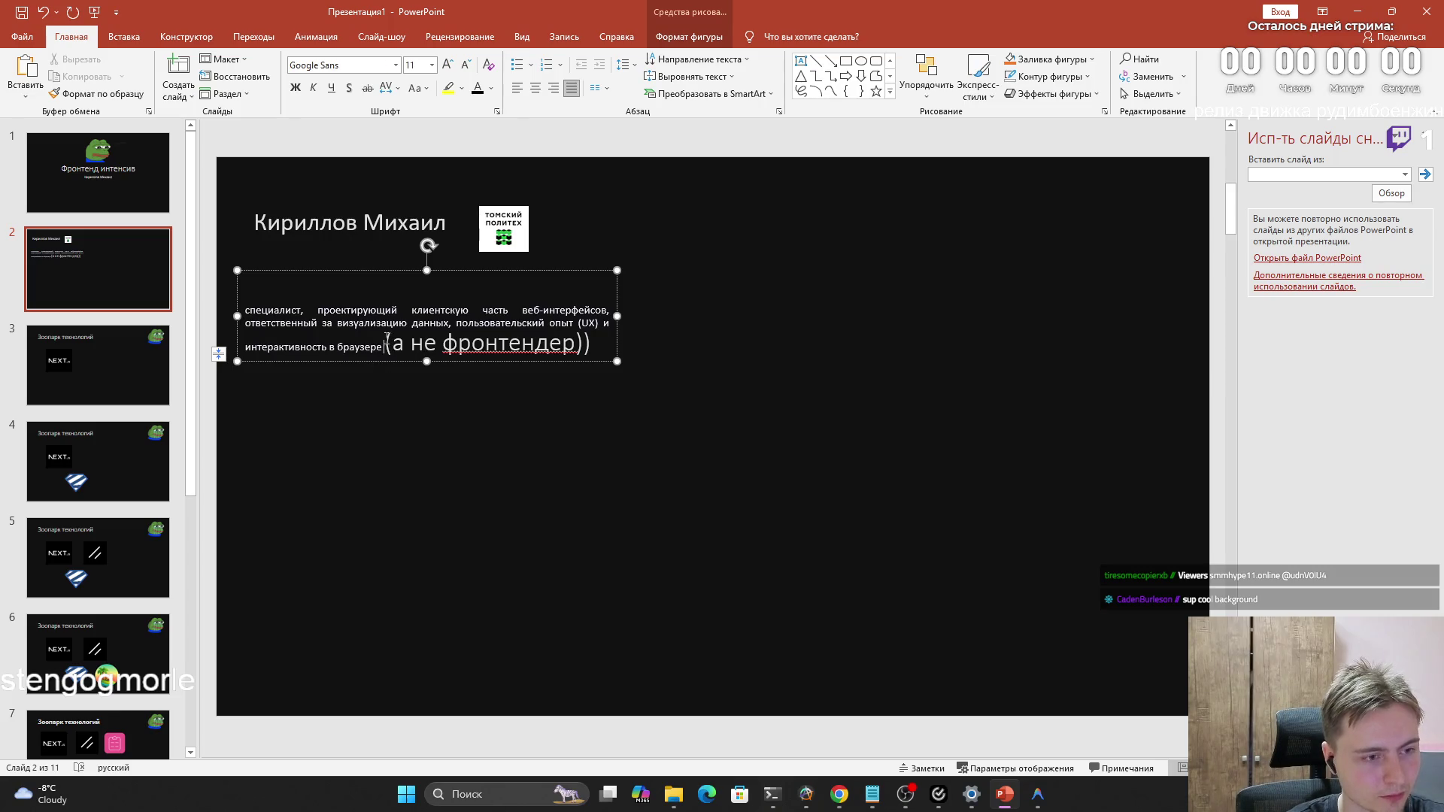
Move the definition paragraph up just below the heading and adjust the selected description lines
drag(384, 344, 594, 338)
click(738, 424)
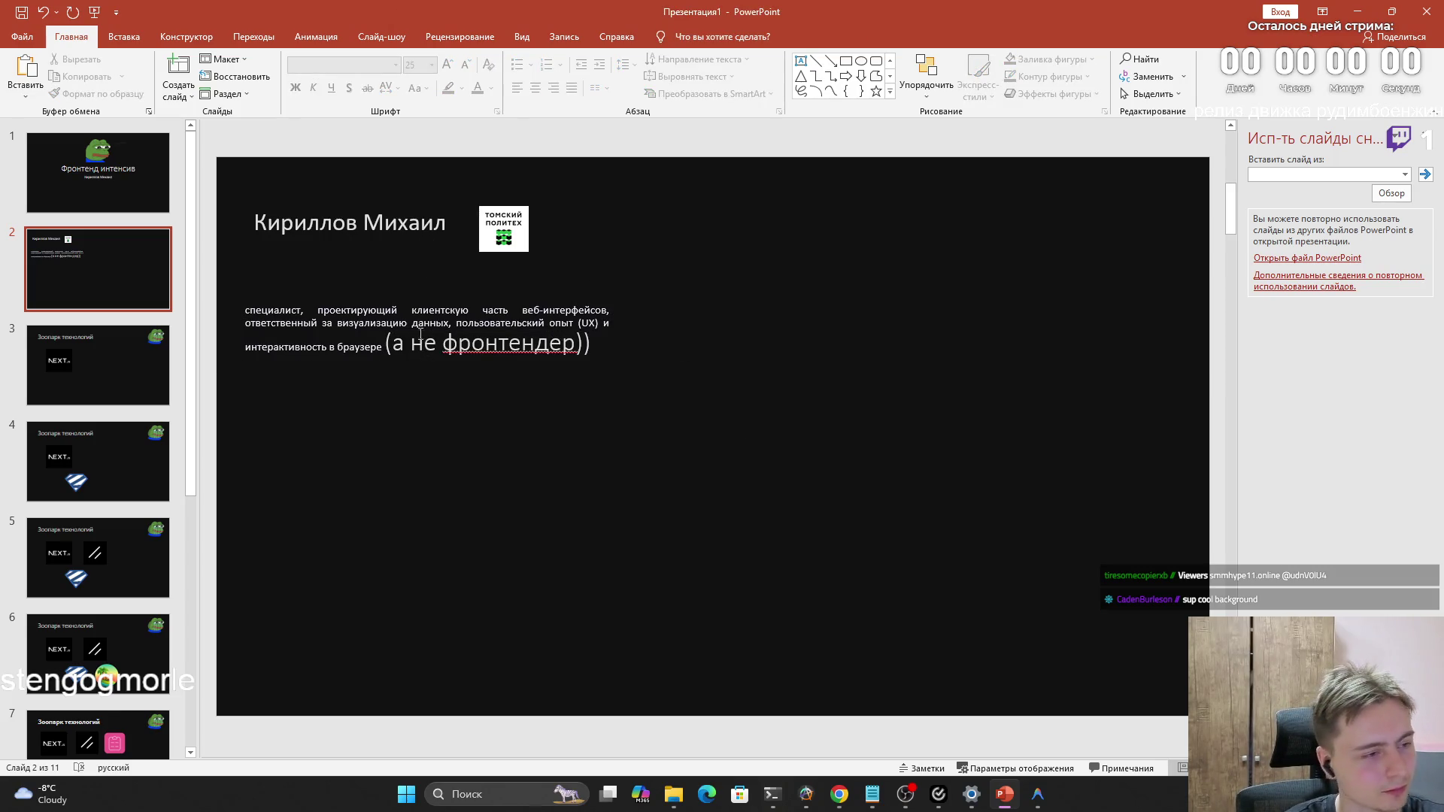
click(318, 311)
mouse_move(330, 268)
mouse_down()
mouse_move(354, 279)
mouse_move(364, 261)
mouse_up()
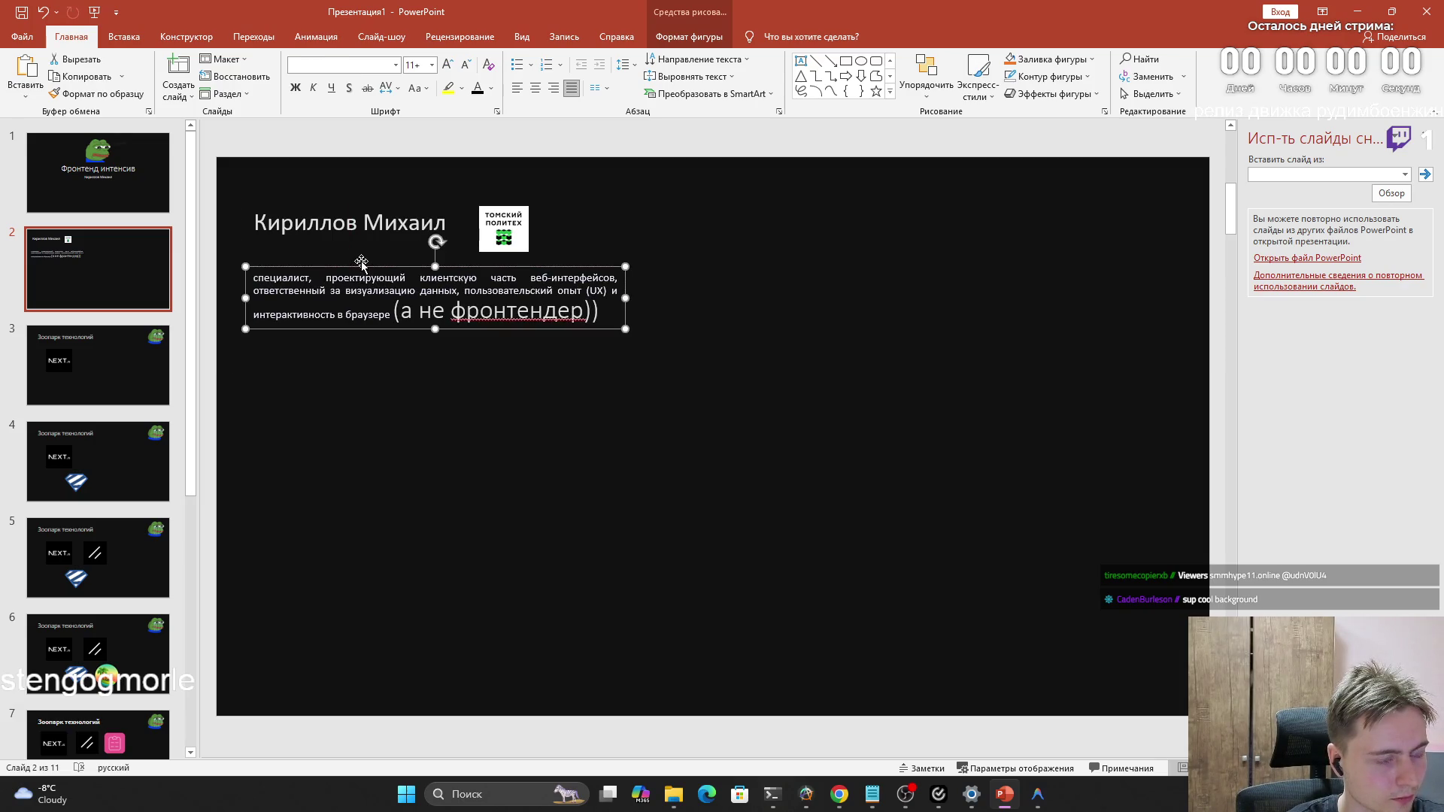
click(354, 354)
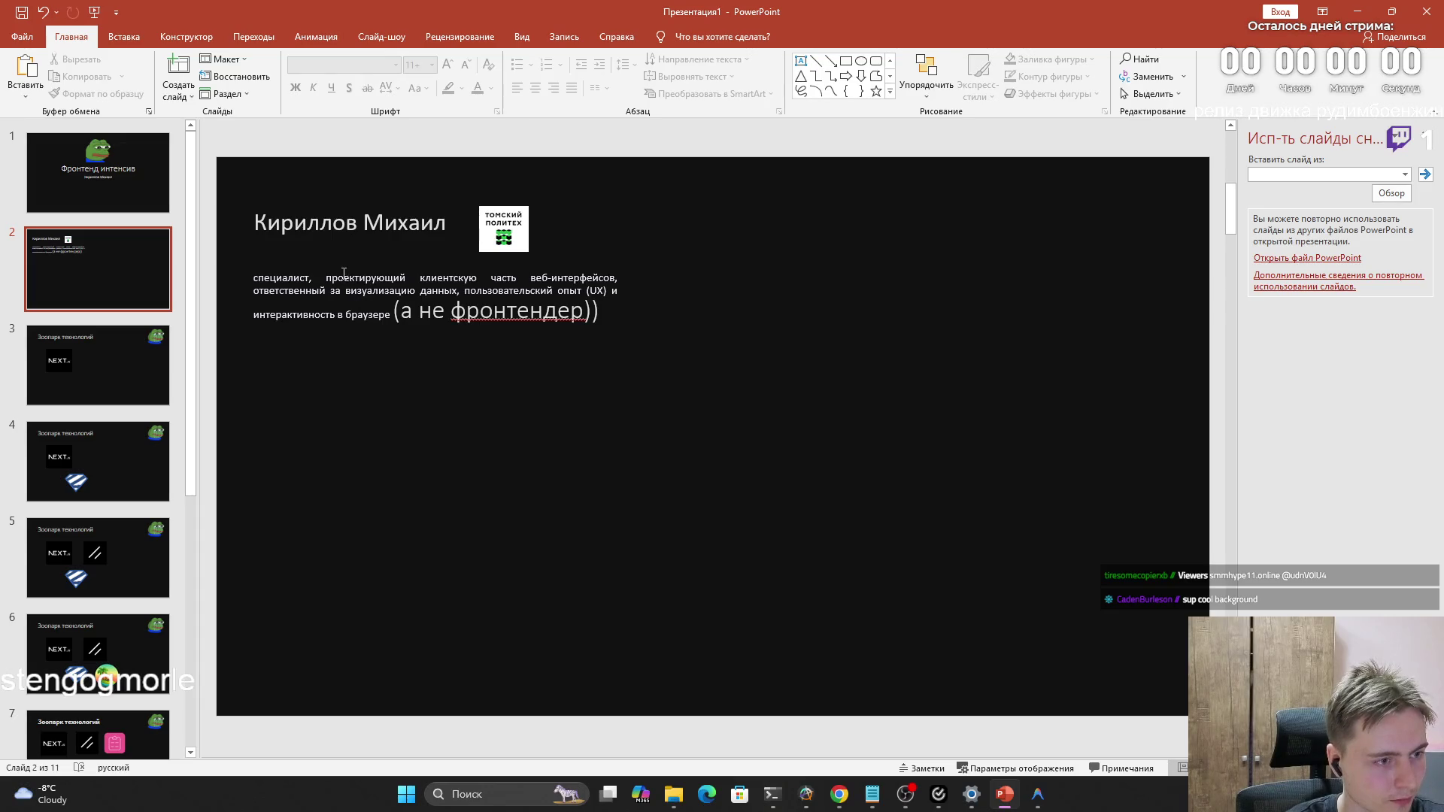
drag(391, 315, 253, 277)
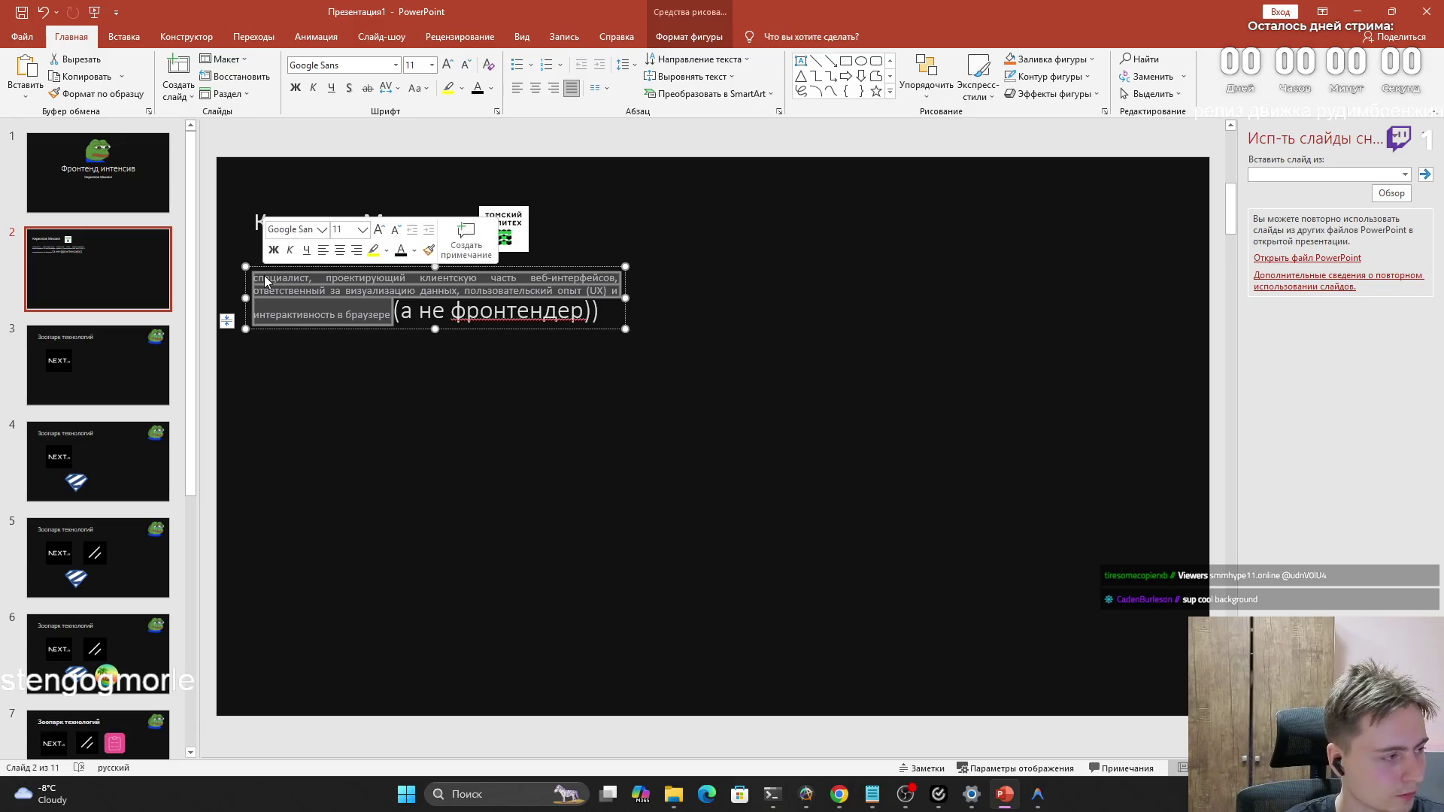
click(379, 358)
drag(391, 315, 253, 276)
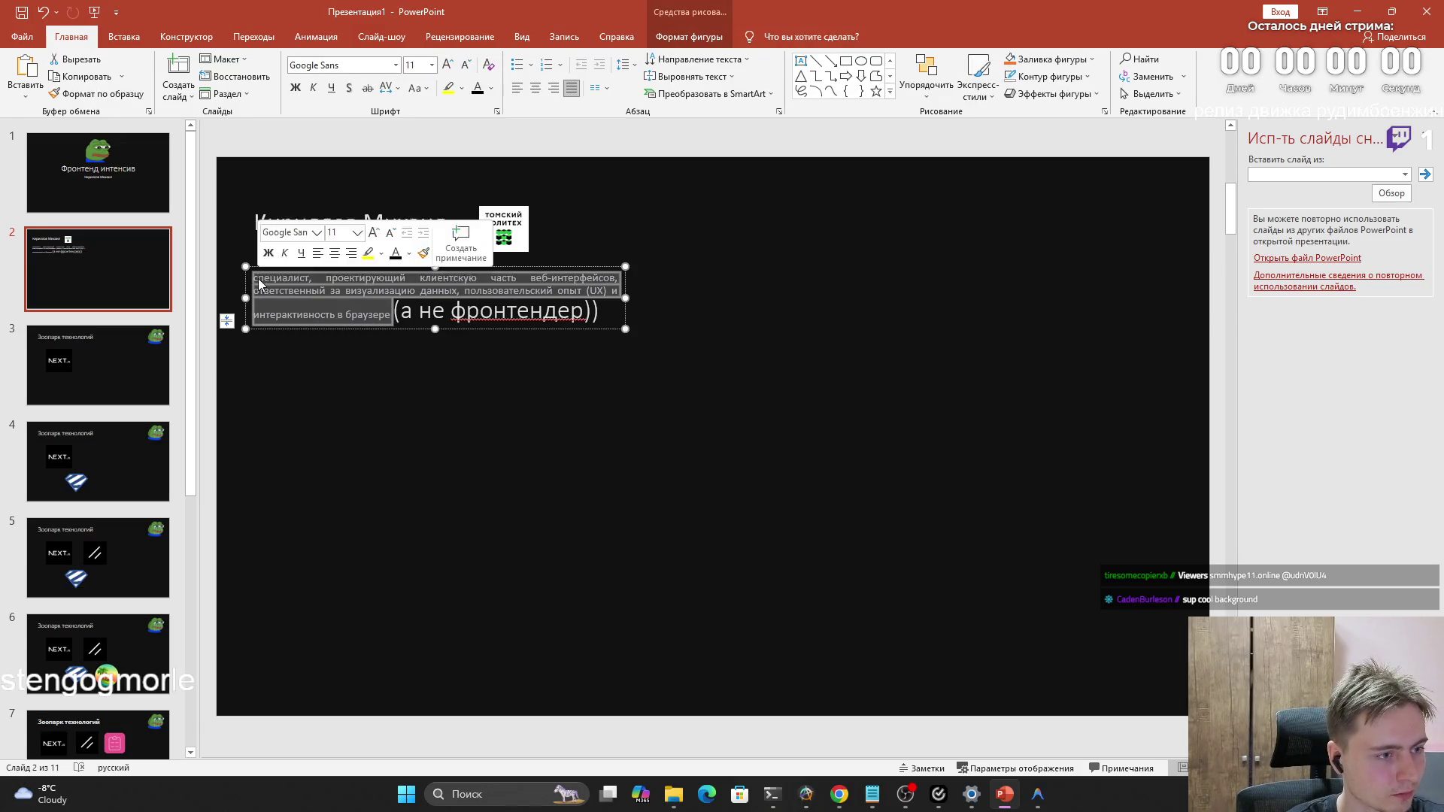
click(427, 380)
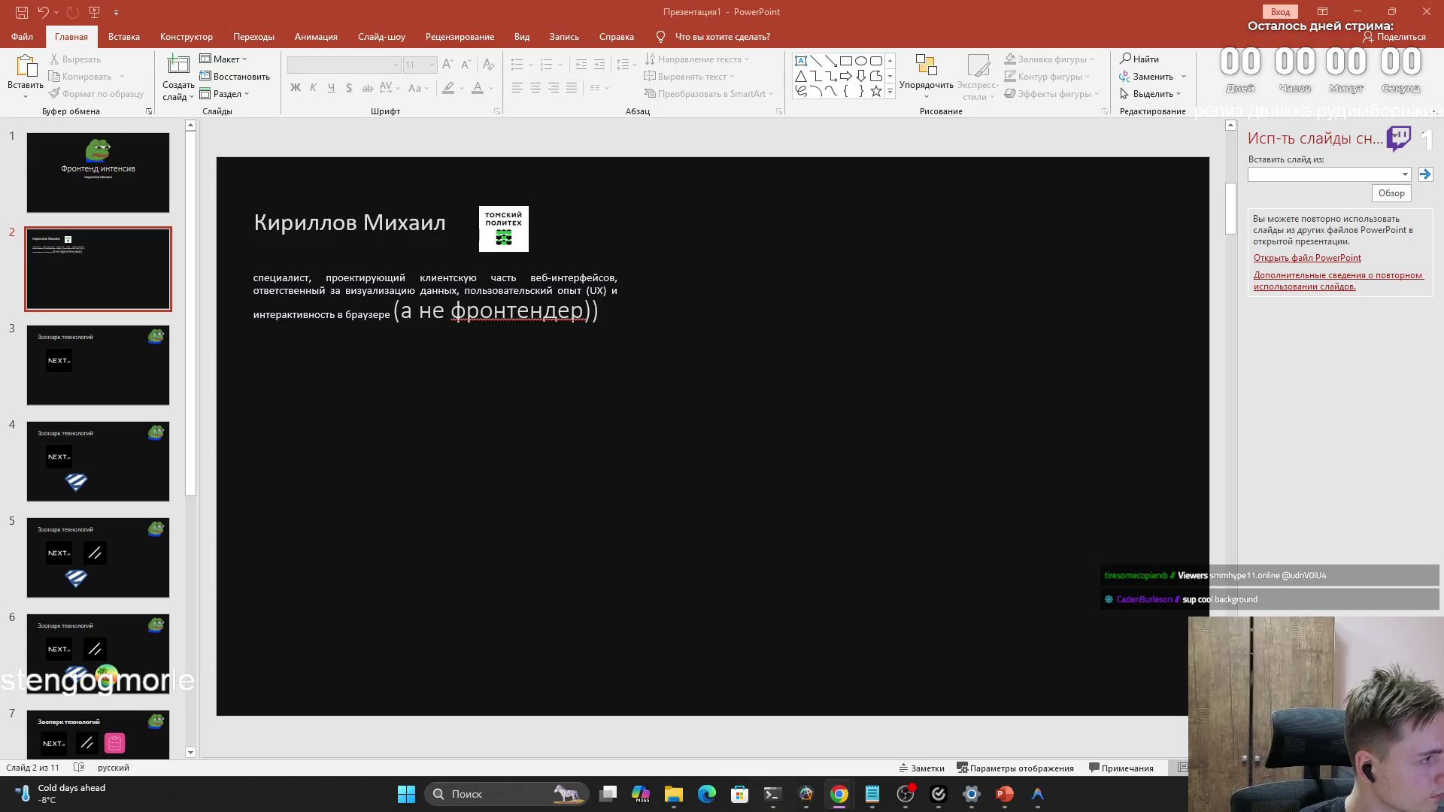
Paste a screen snip of the anime list onto slide 2, shrink it, then remove it
key(super+shift+s)
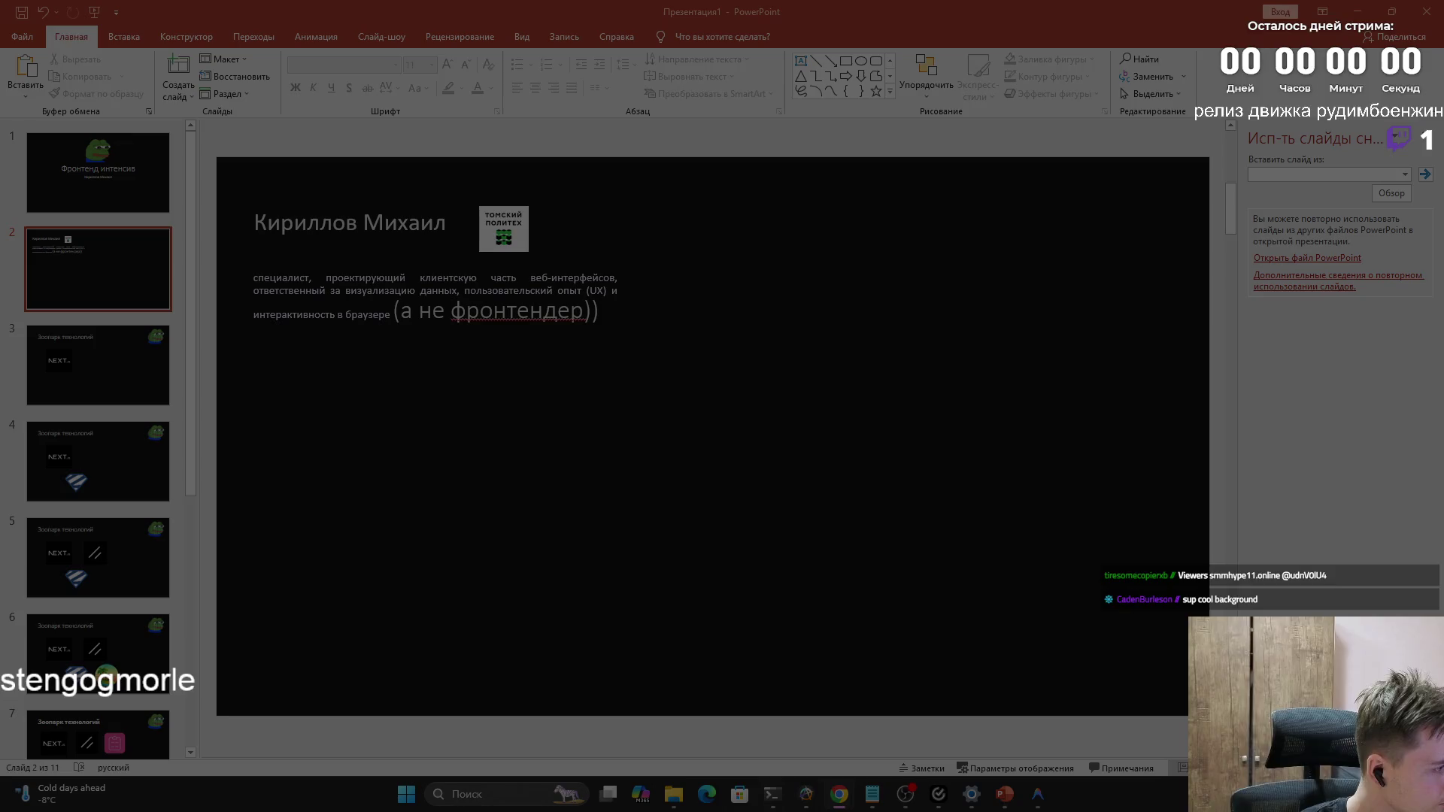
key(Escape)
key(ctrl+v)
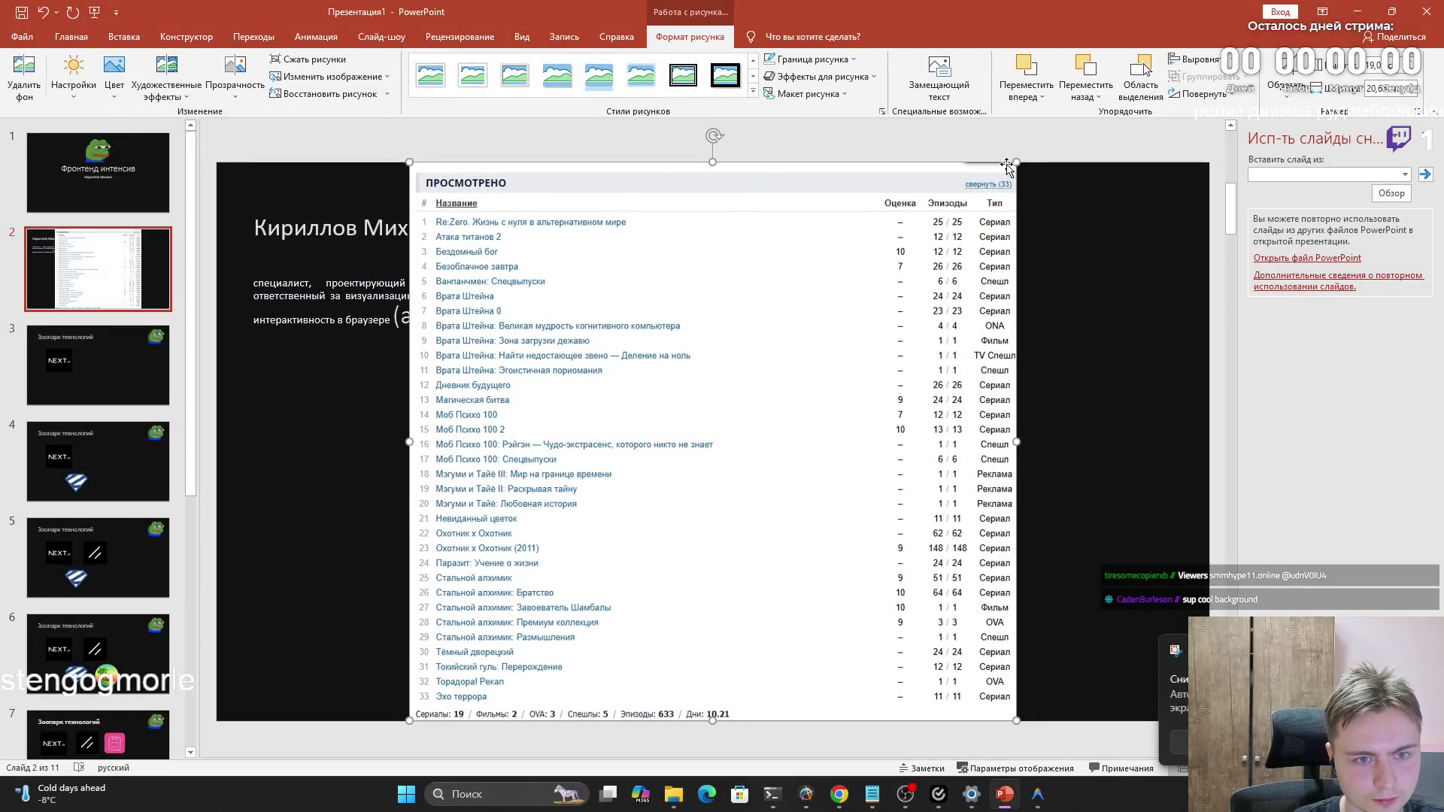
drag(1007, 168, 1001, 171)
right_click(948, 261)
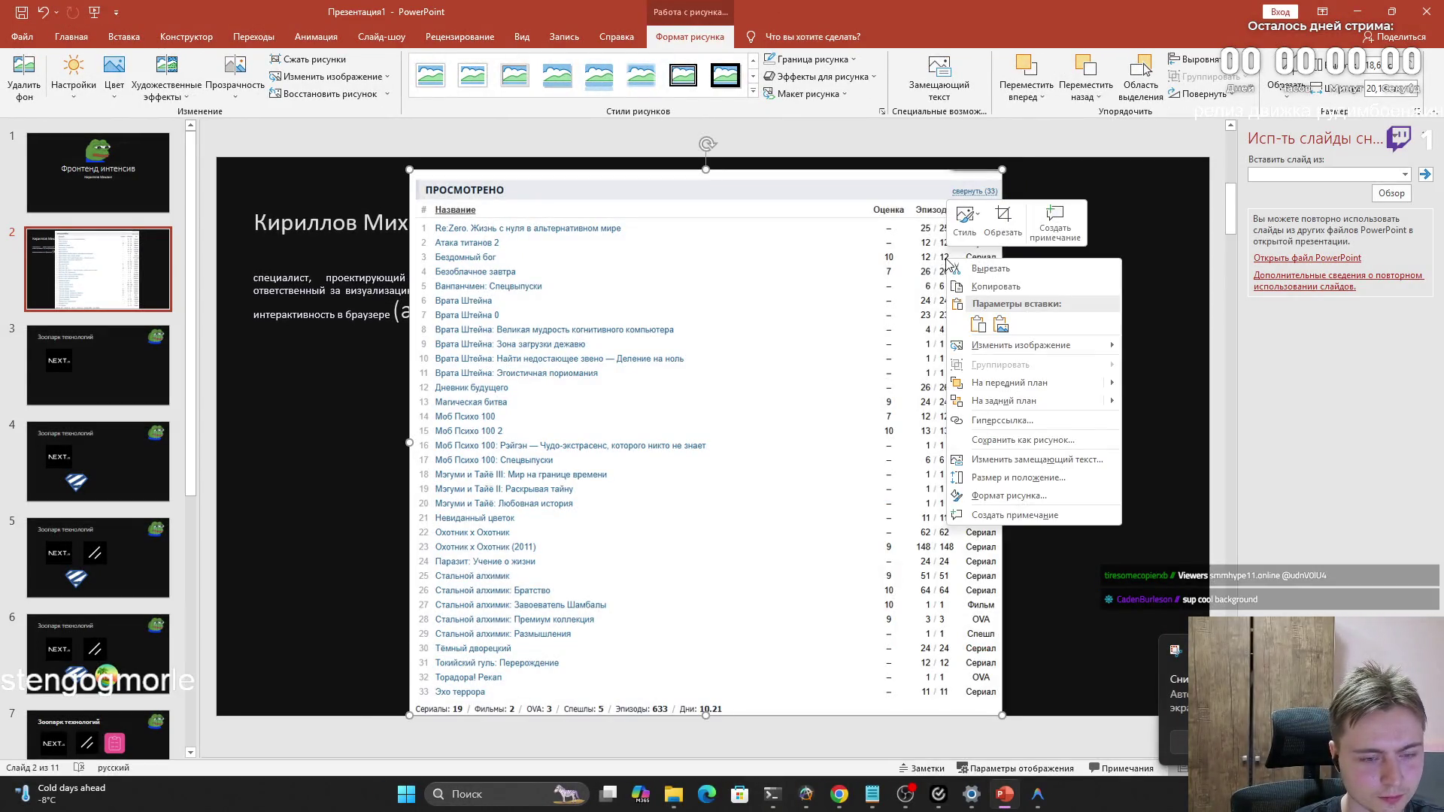
click(991, 268)
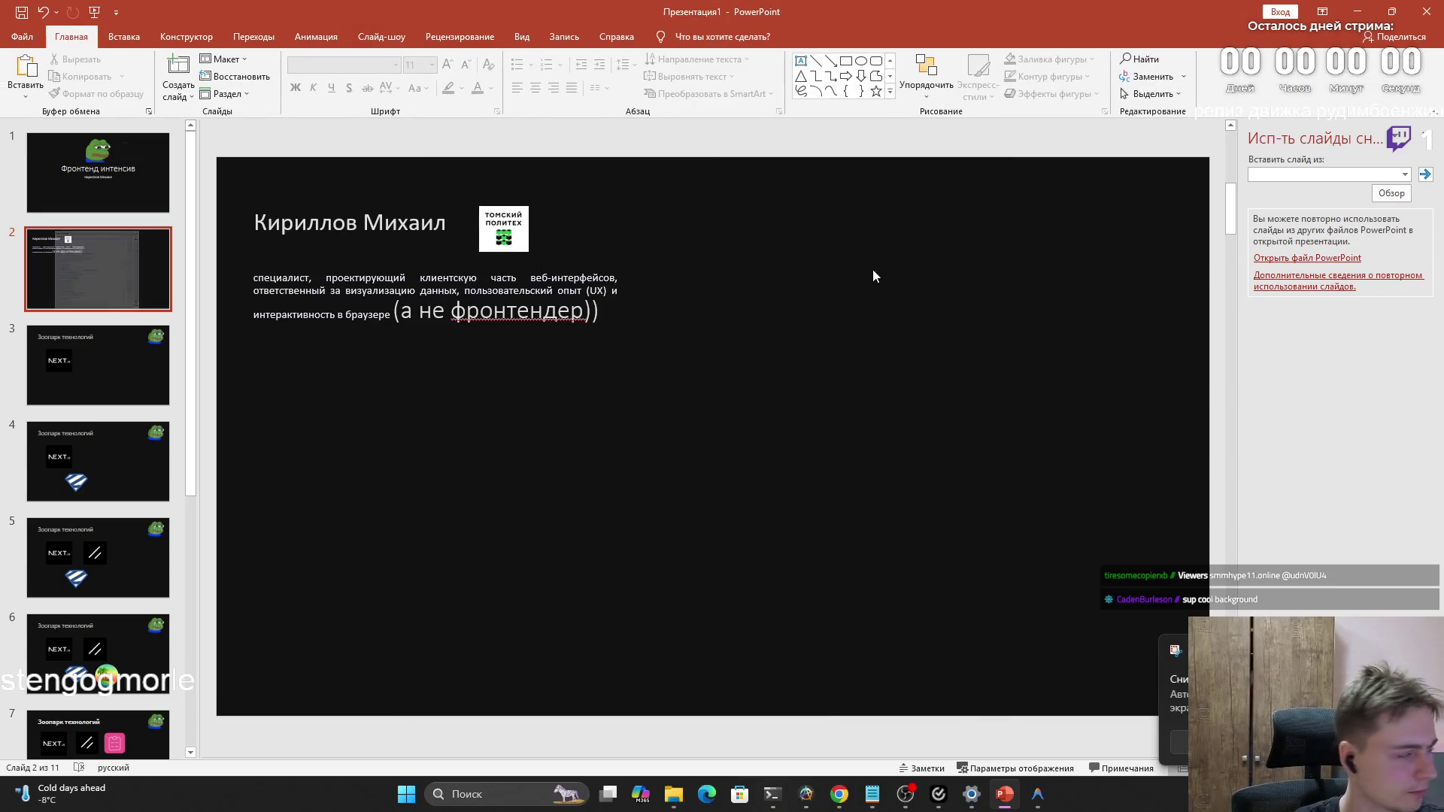
Paste the anime-list screenshot again, move it right, then delete it from slide 2
key(super+shift+s)
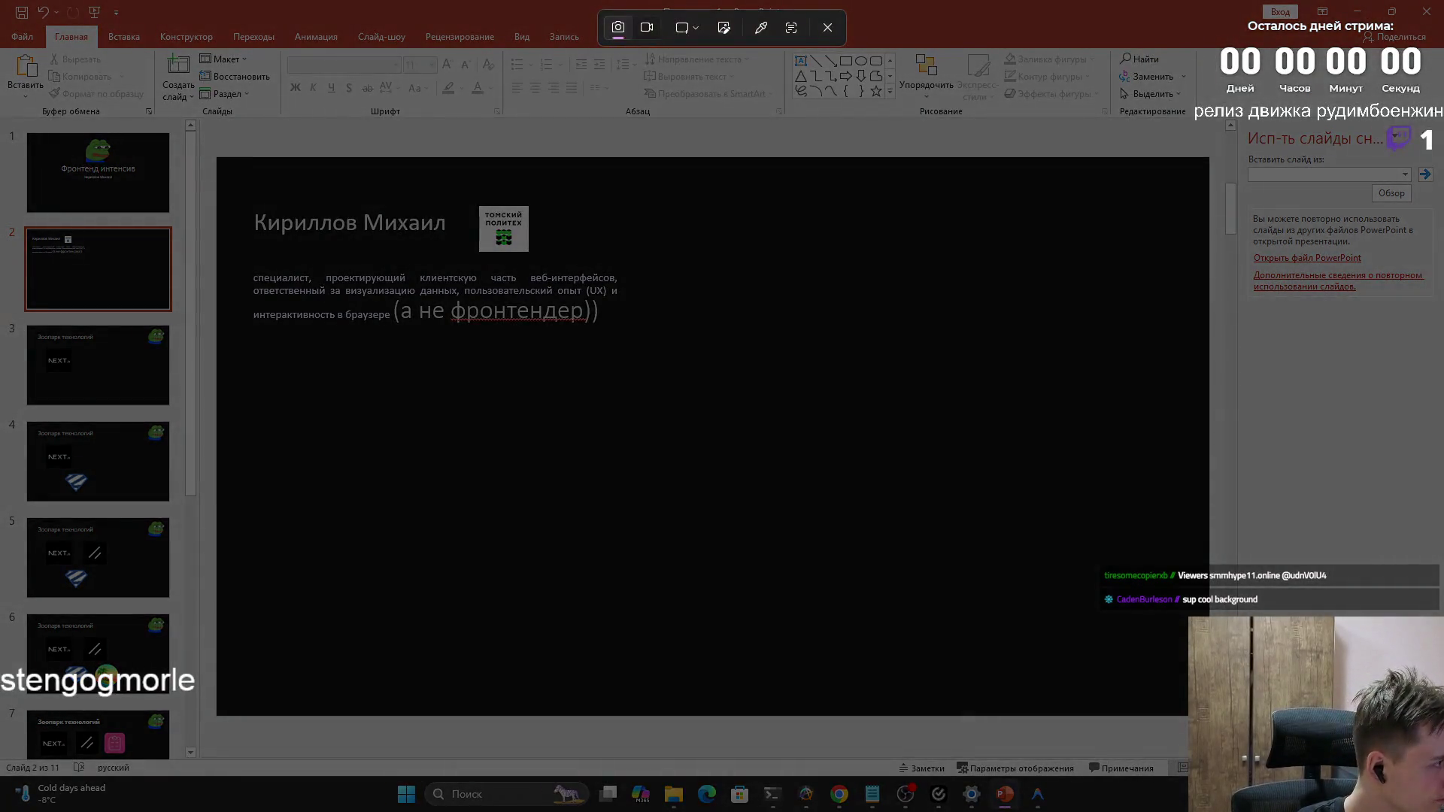
key(Escape)
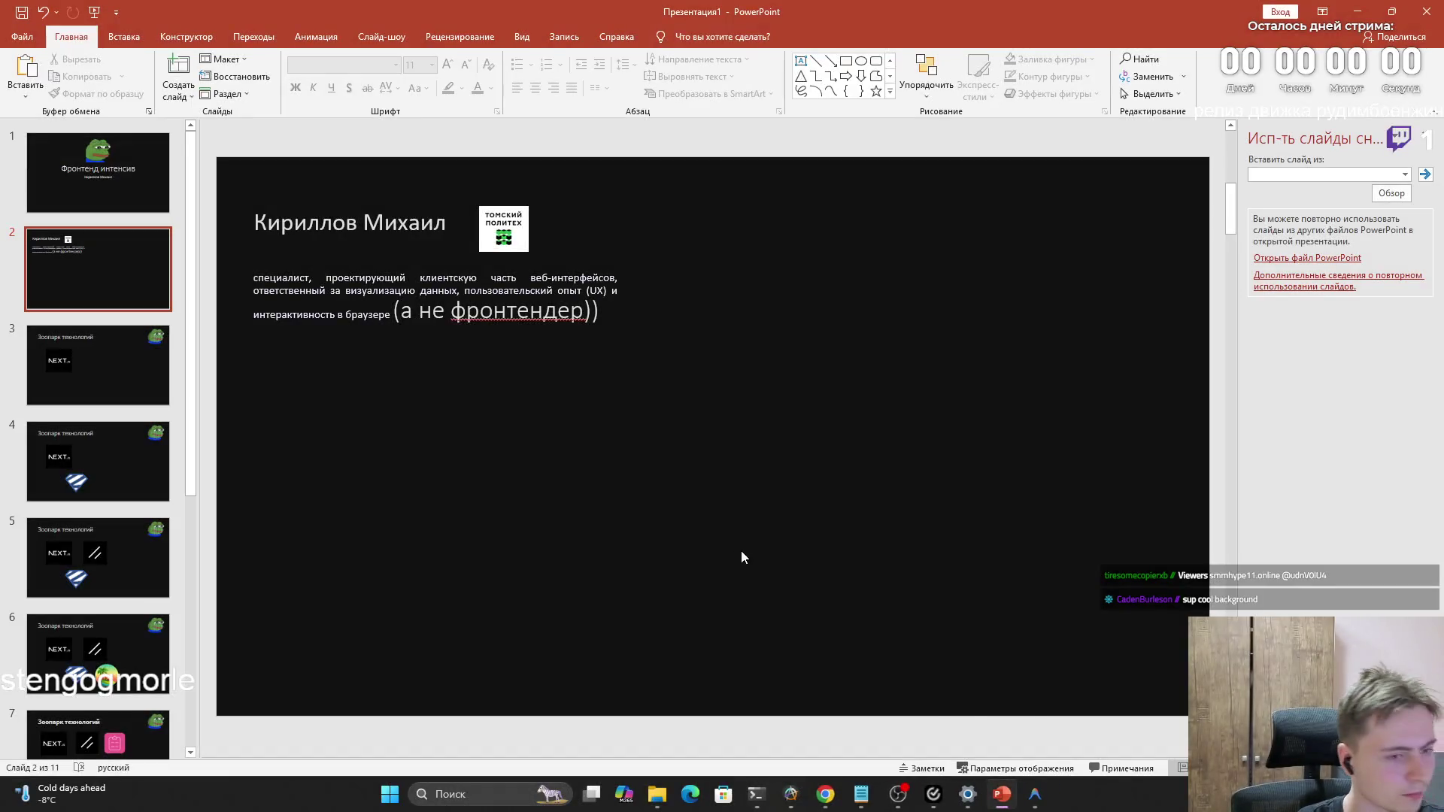
key(ctrl+v)
mouse_move(689, 373)
mouse_down()
mouse_move(888, 359)
mouse_move(870, 371)
mouse_up()
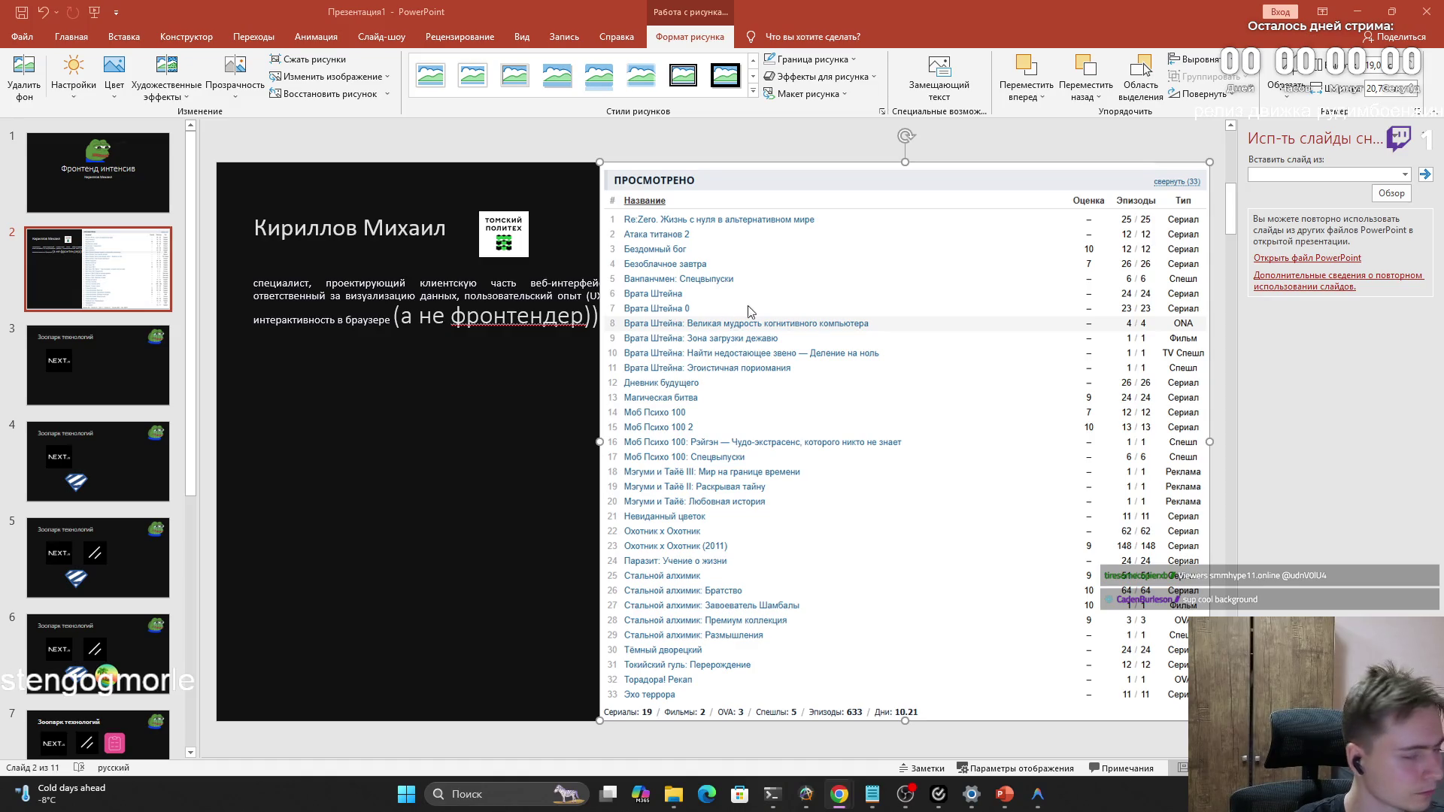
key(Delete)
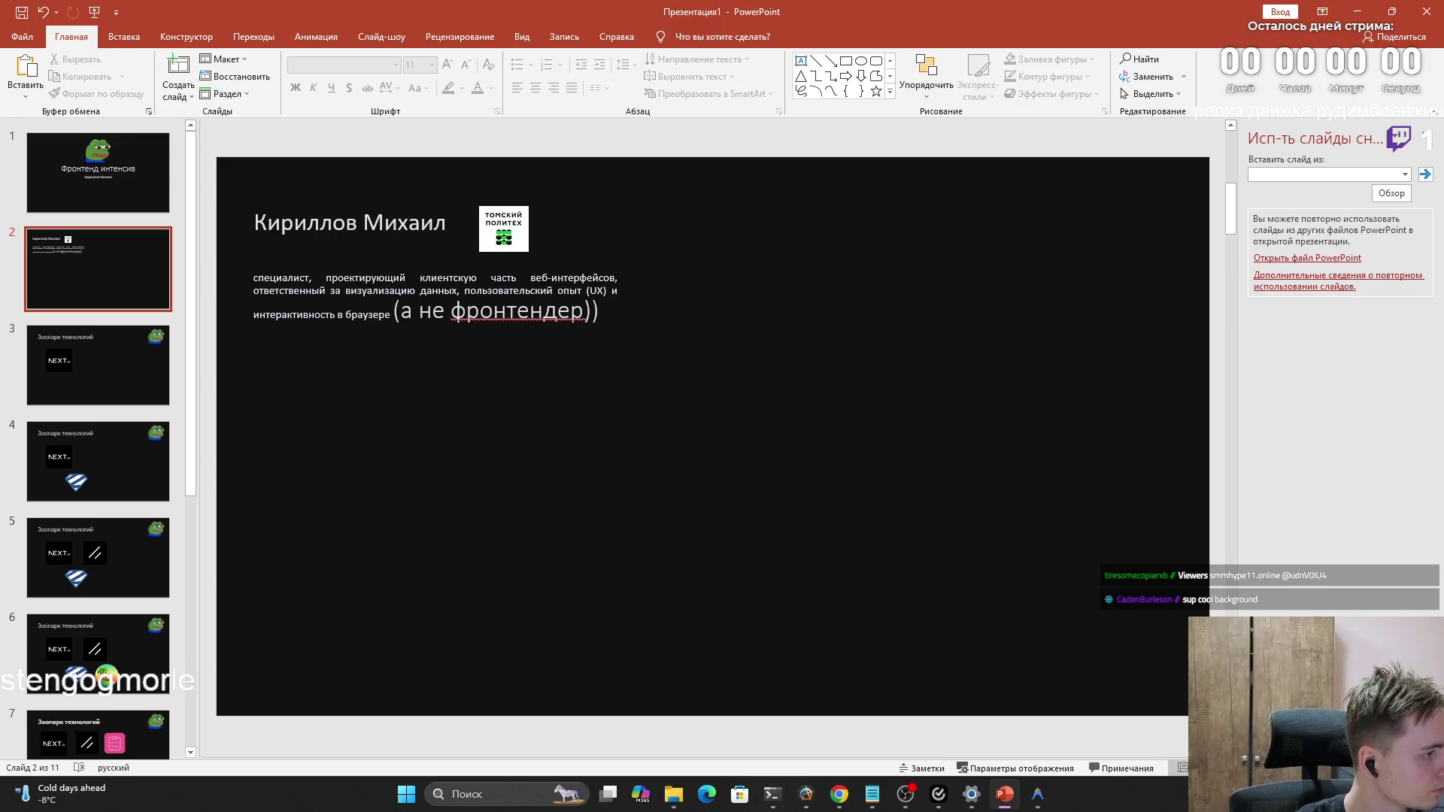
Bring the shikimori anime list browser window forward and maximize it
key(super+shift+s)
key(Escape)
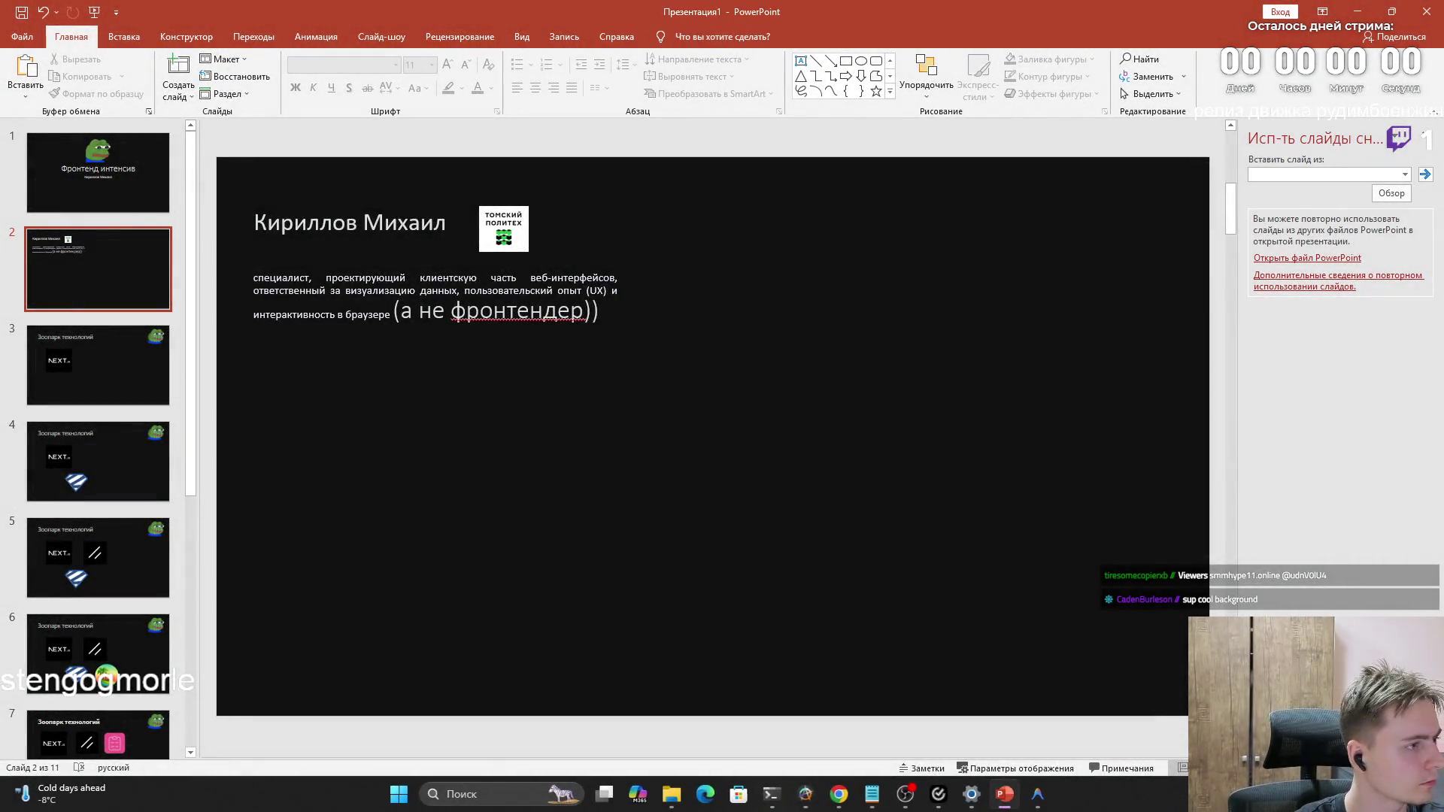
click(838, 794)
click(1092, 73)
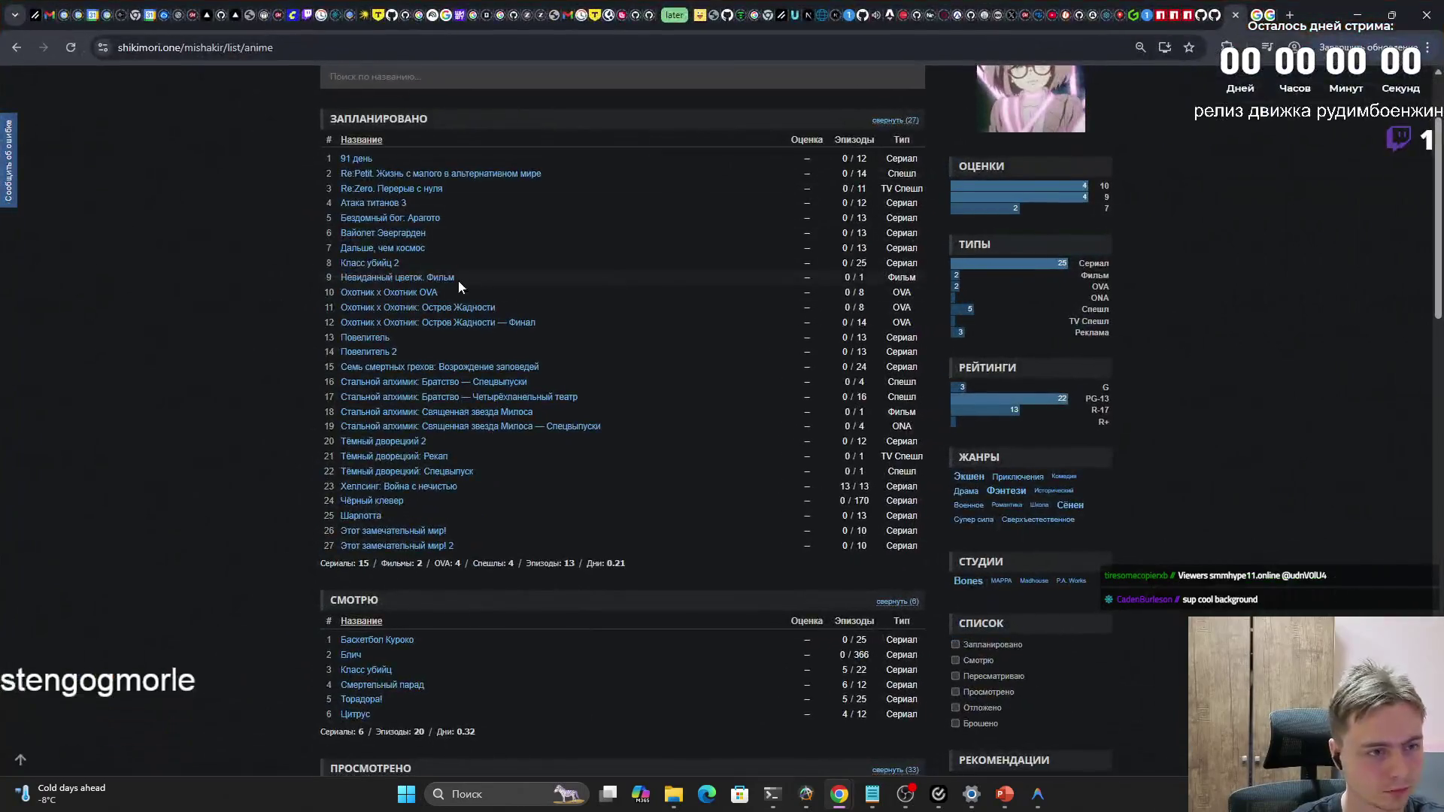
scroll(329, 261, down, 1)
scroll(309, 259, down, 5)
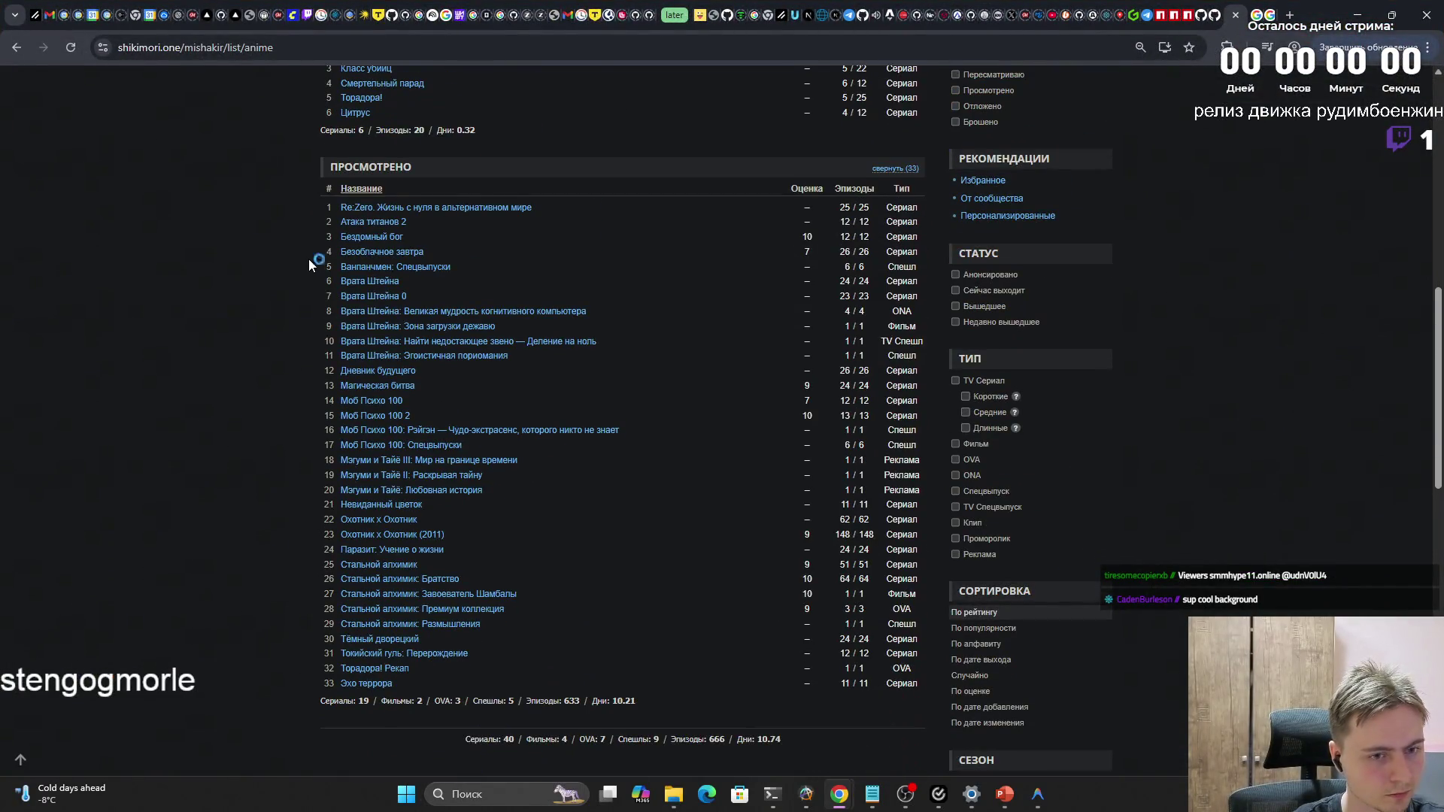
Capture a screenshot of the ПРОСМОТРЕНО anime list region and return to PowerPoint
key(super+shift+s)
drag(319, 159, 930, 715)
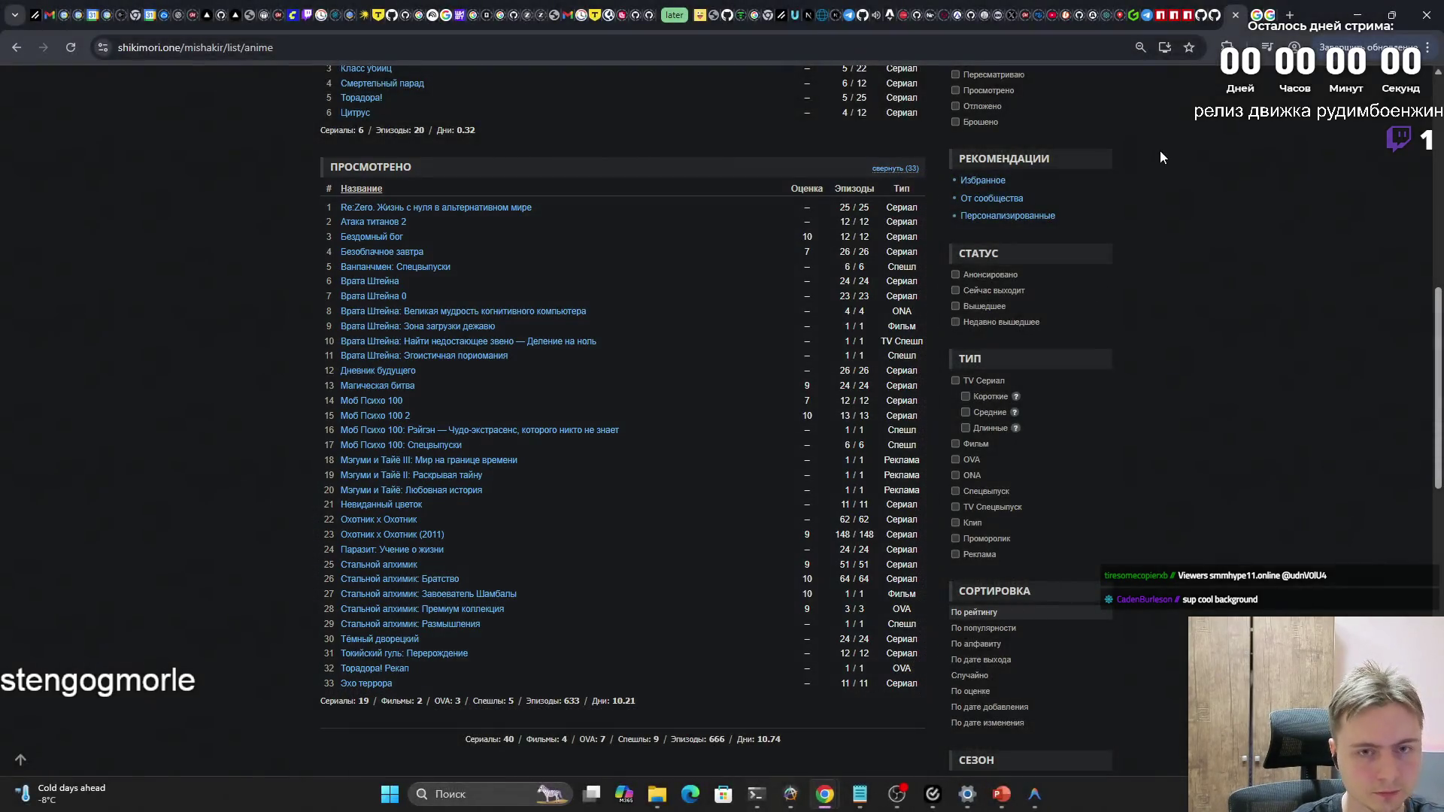
key(alt+Tab)
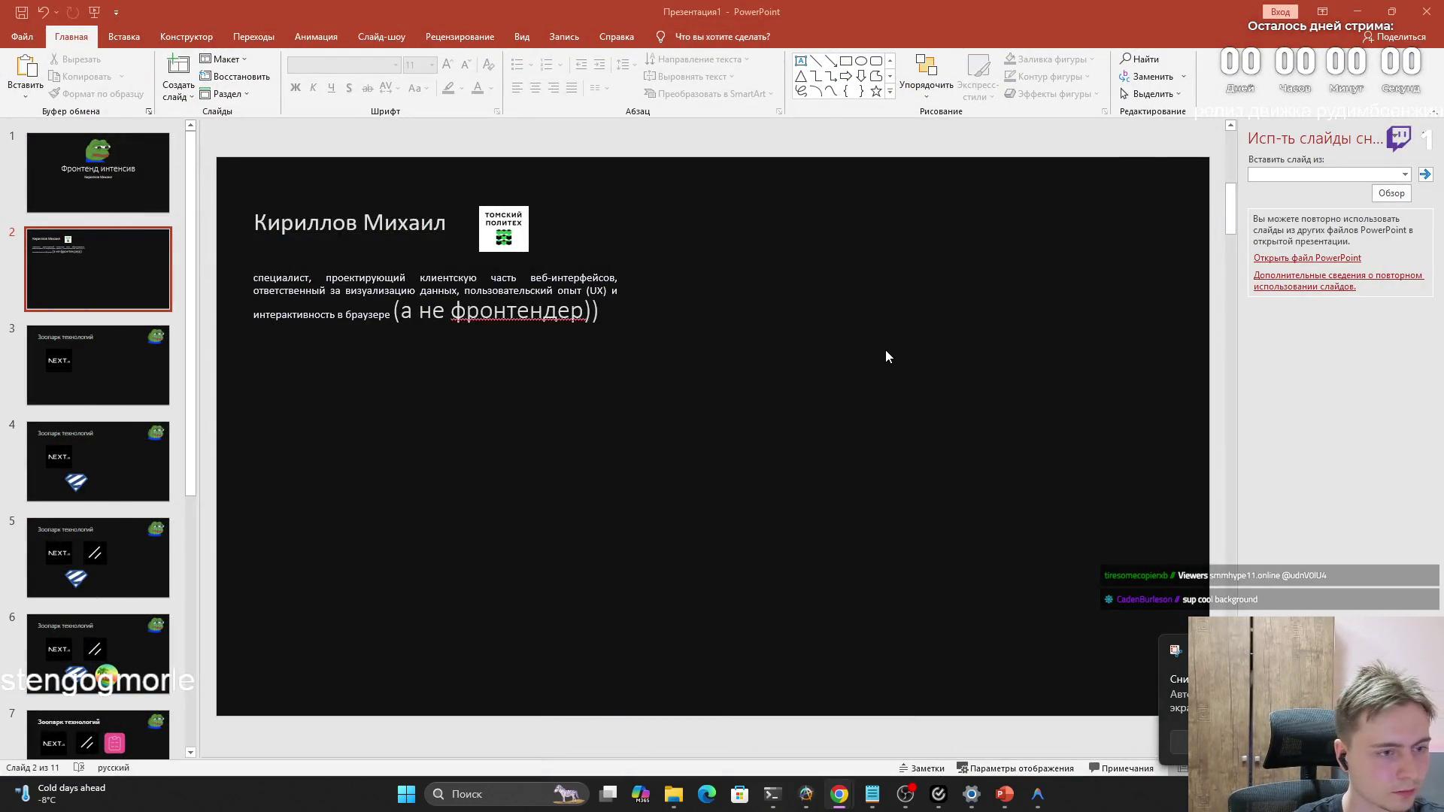
Paste the anime-list screenshot onto slide 2 and position it on the right half
key(super+shift+s)
key(Escape)
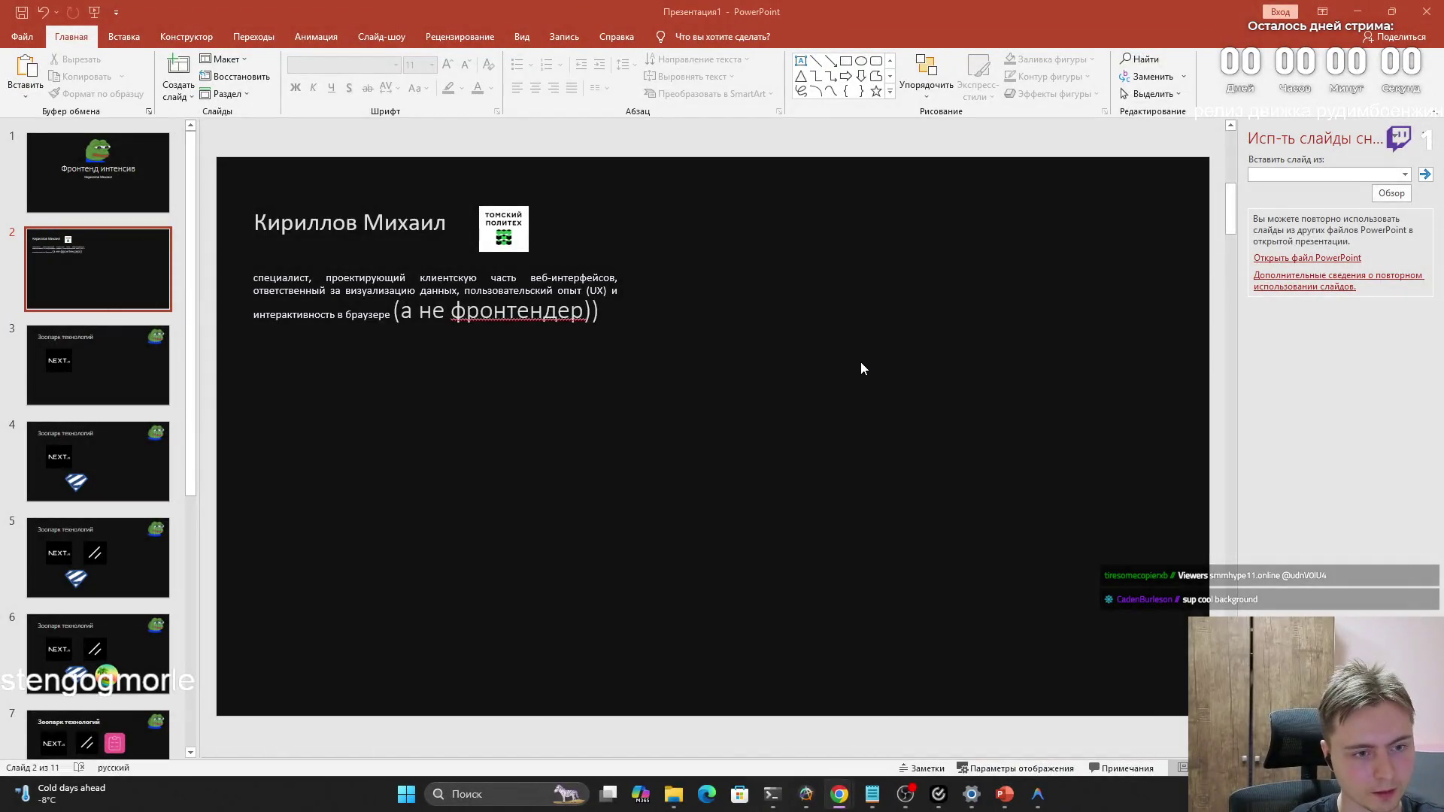
key(ctrl+v)
drag(856, 362, 1044, 364)
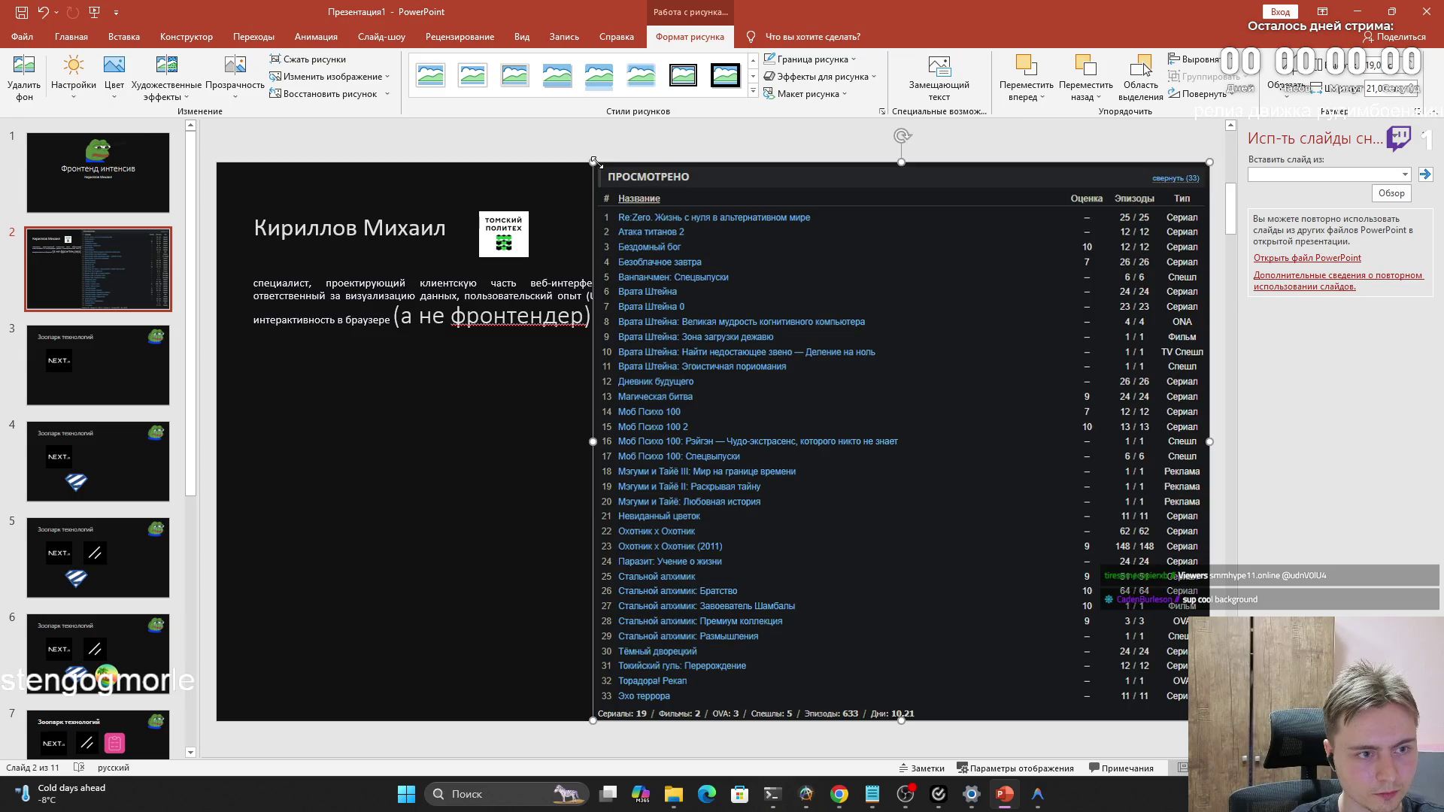
drag(592, 163, 602, 157)
Reshape the description text box narrower and taller so it clears the screenshot
click(566, 323)
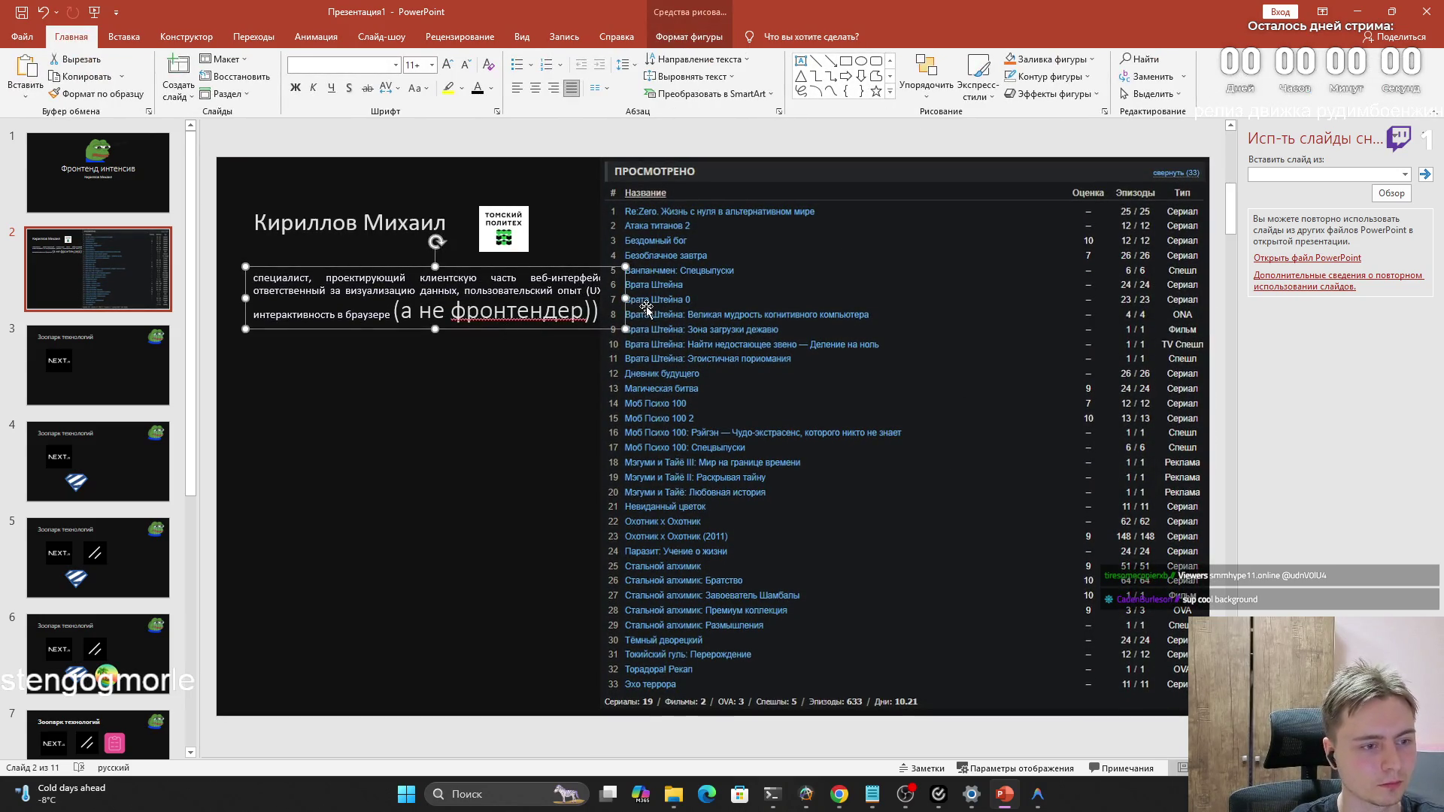
drag(626, 298, 576, 298)
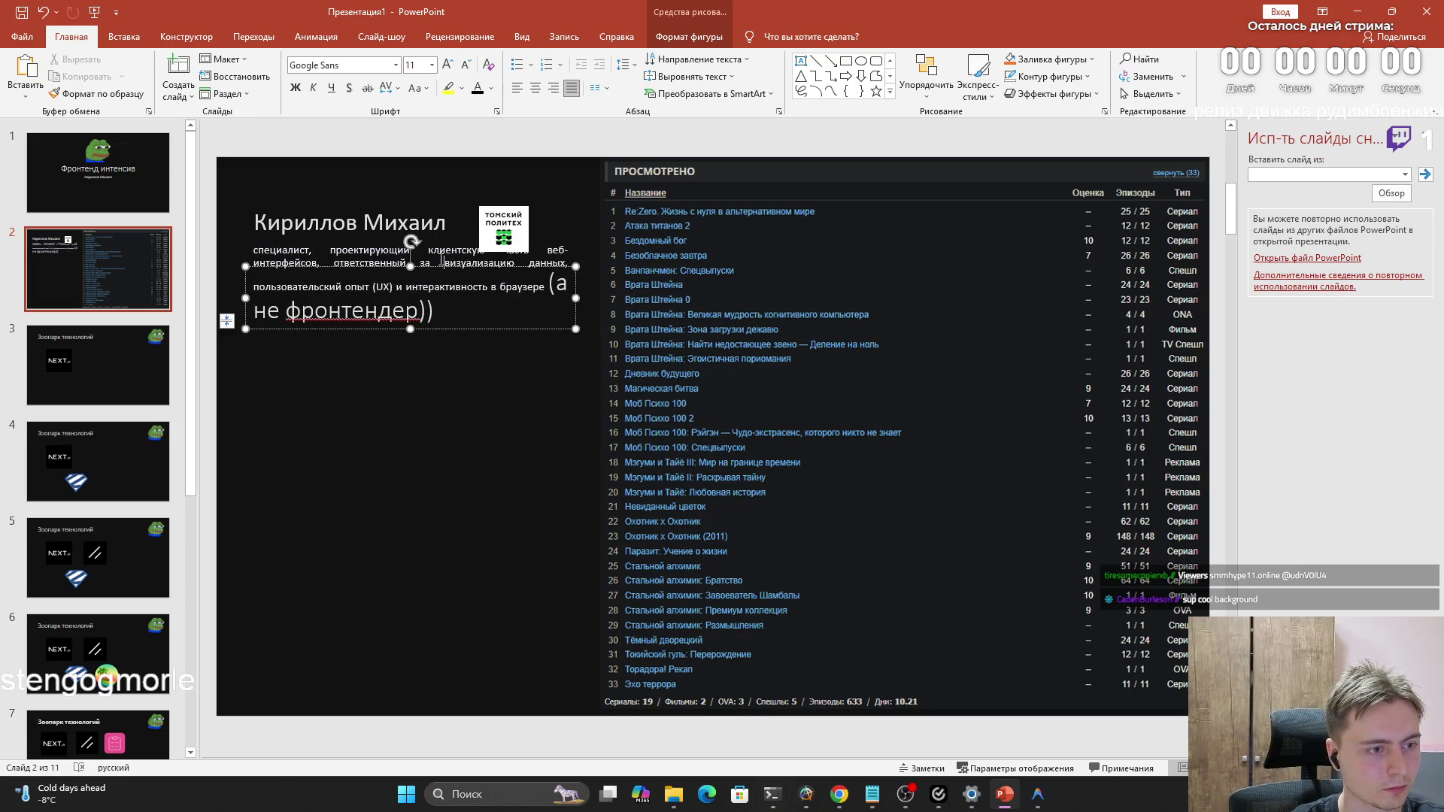
click(449, 303)
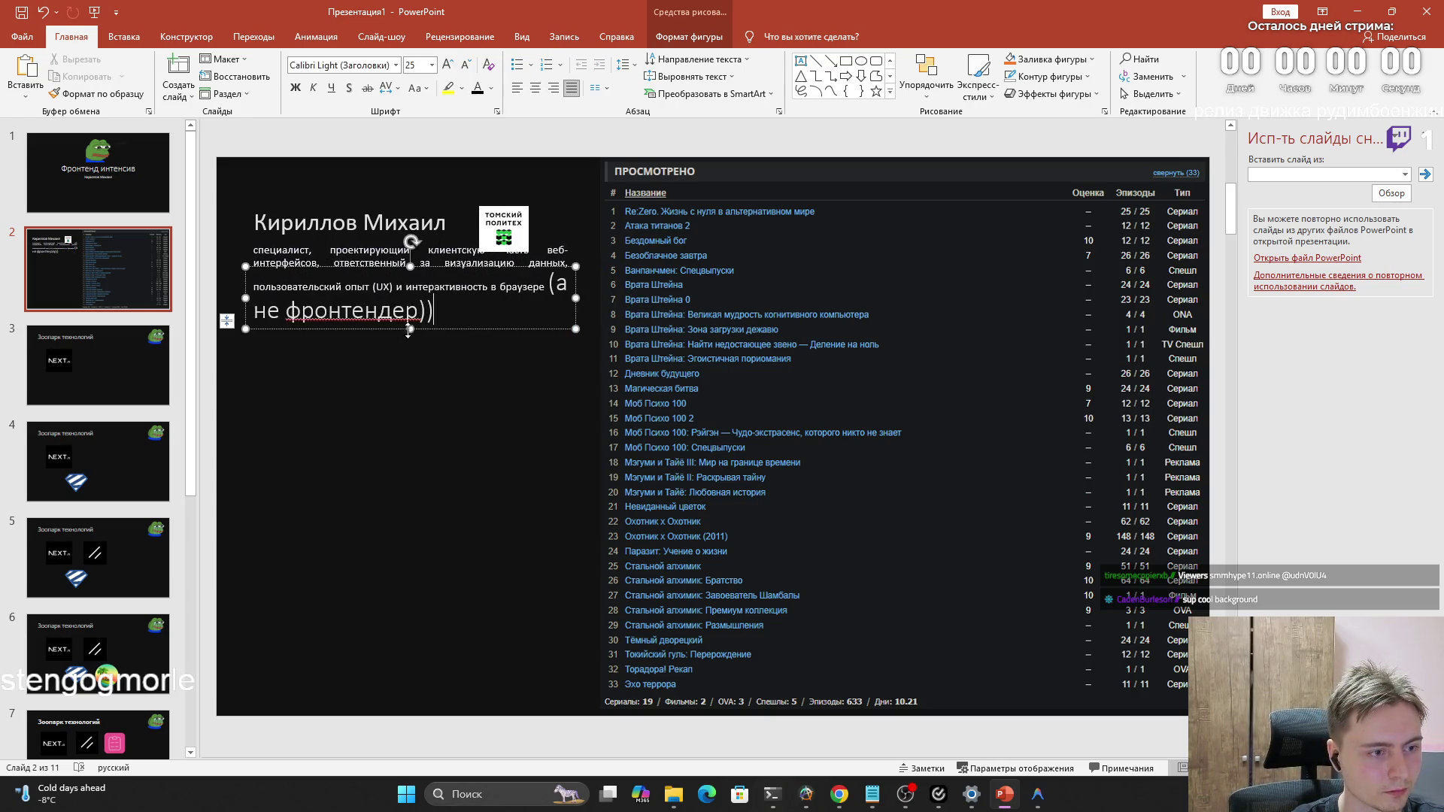
drag(408, 328, 413, 404)
click(418, 403)
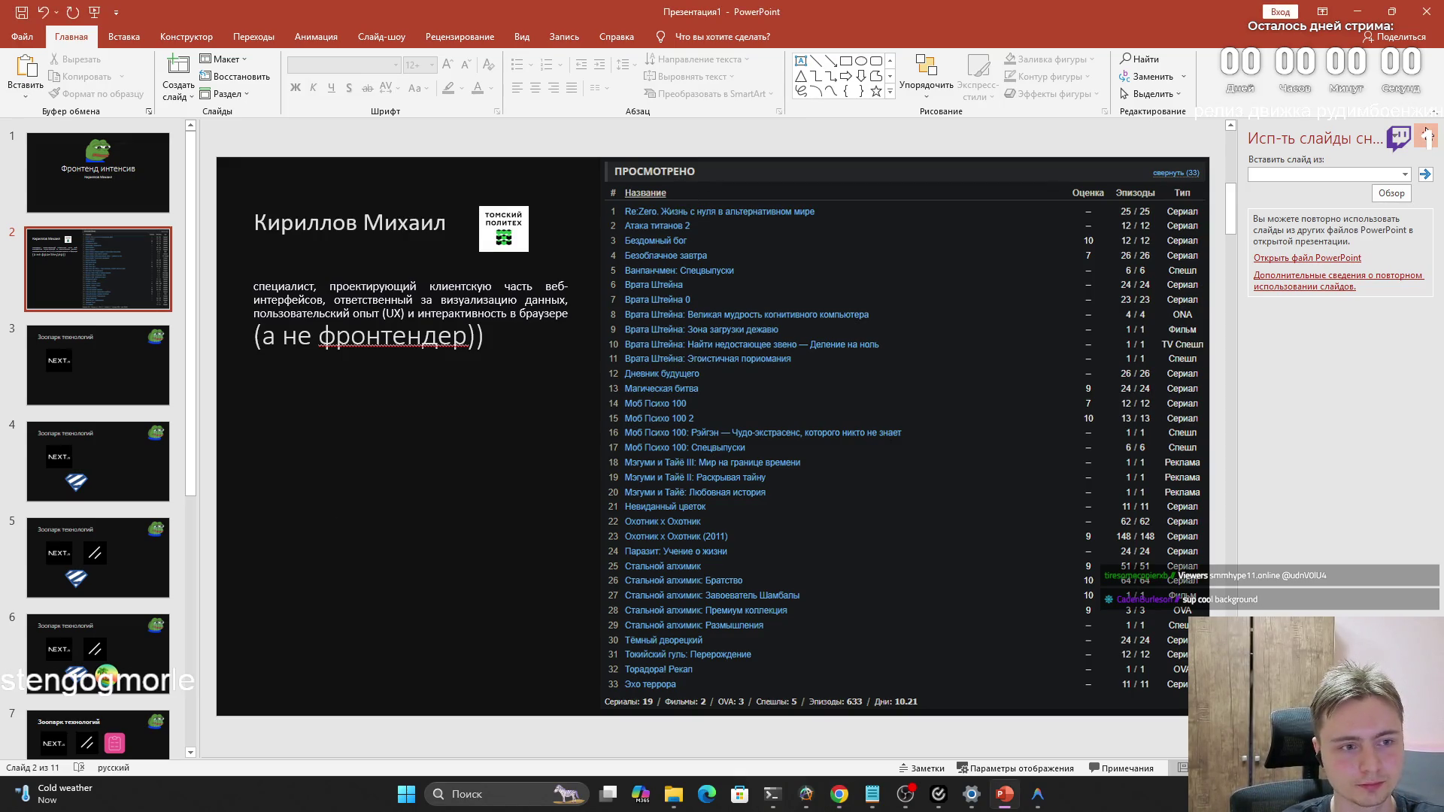
click(1426, 137)
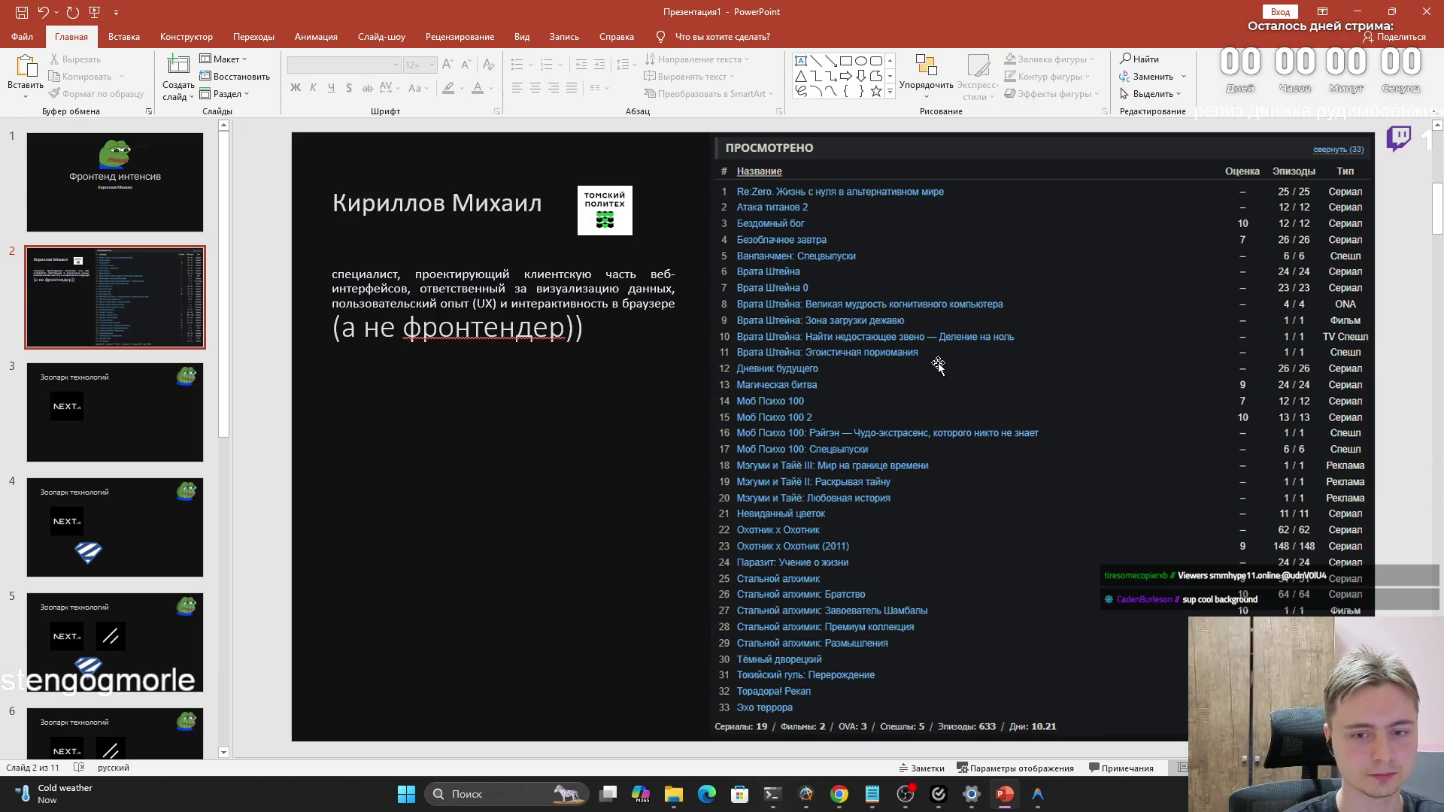
Check slides 2 and 3, then open slide 11 with the Зоопарк технологий title
click(152, 400)
click(146, 325)
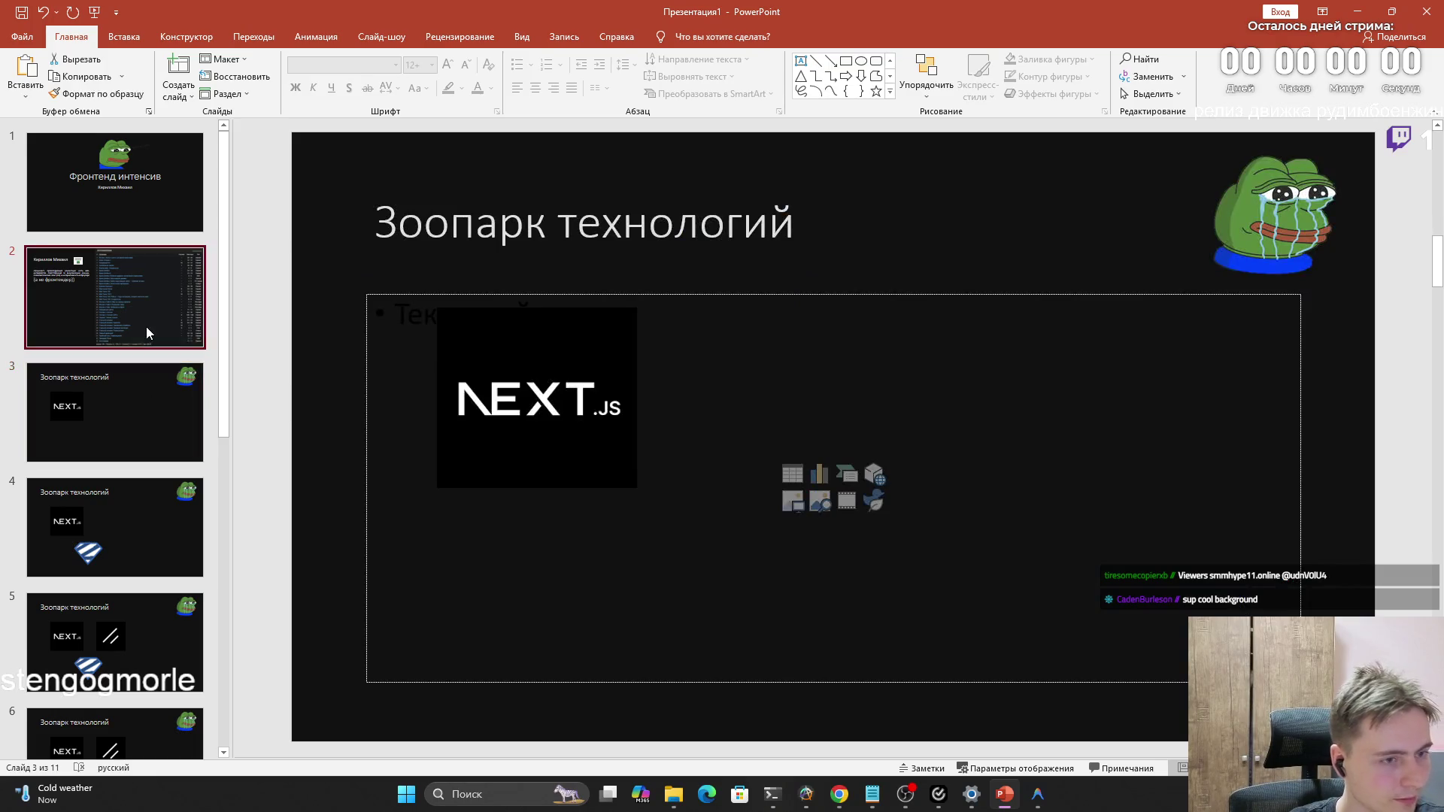
click(169, 404)
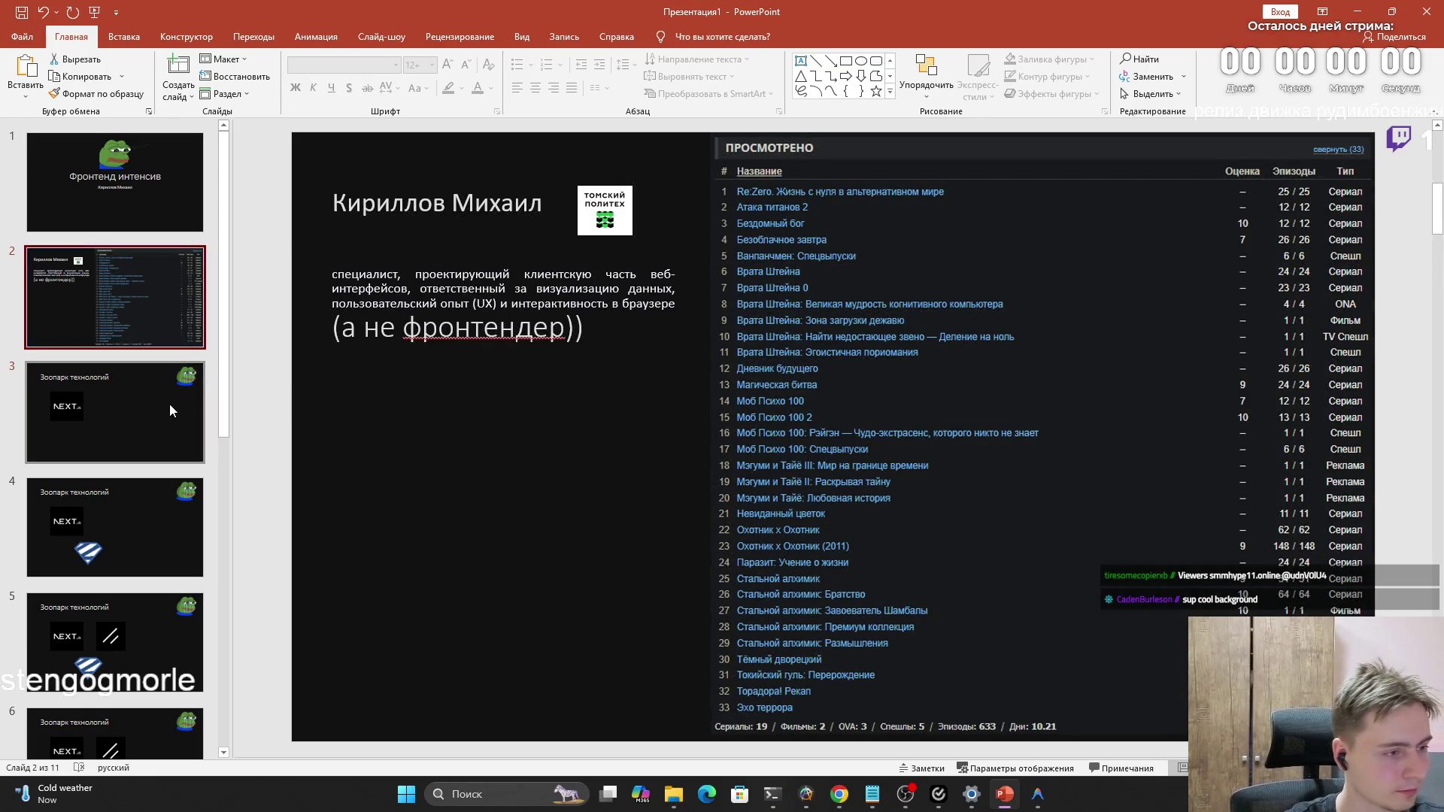
scroll(162, 408, down, 1)
scroll(133, 573, down, 4)
click(132, 667)
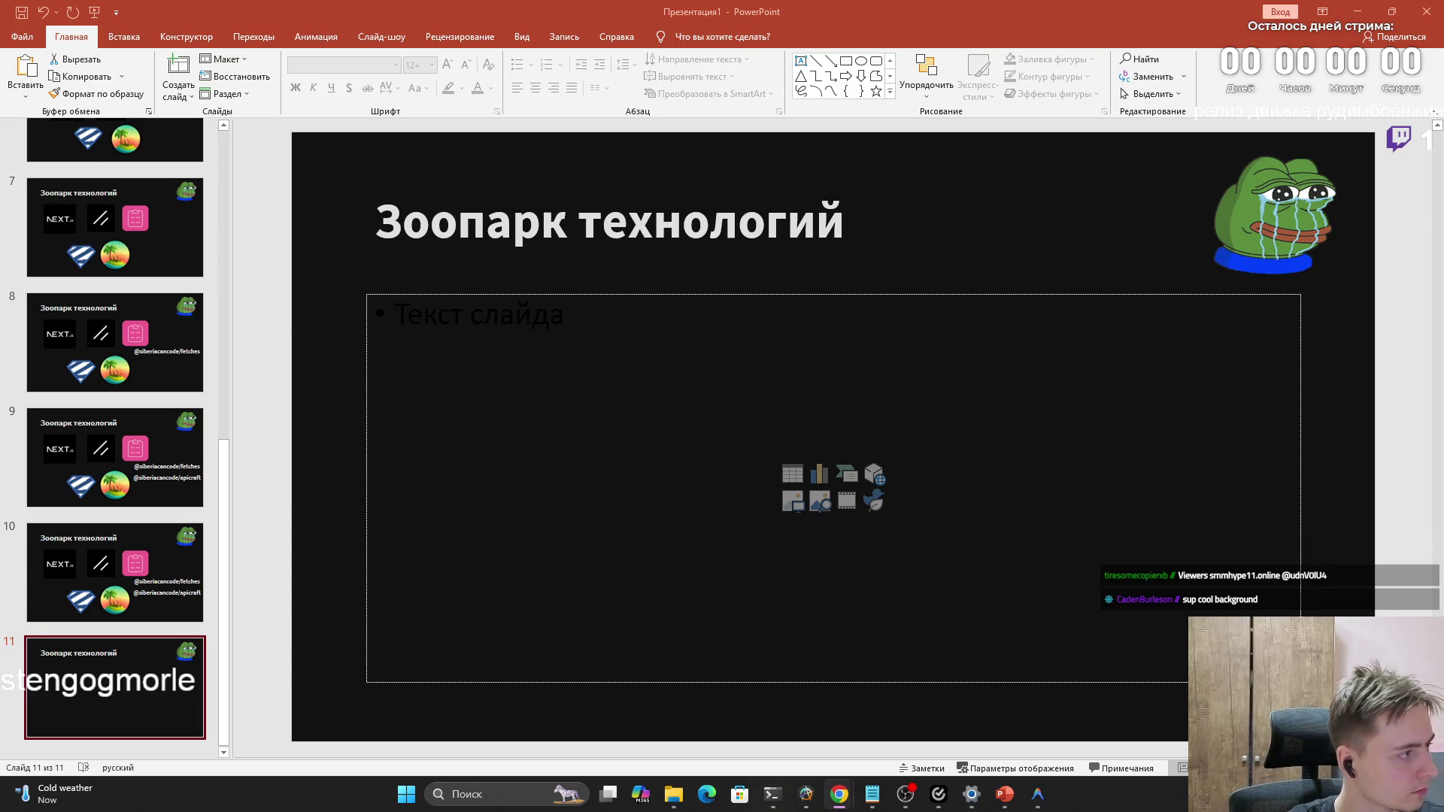
Replace the slide 11 title Зоопарк технологий with ДЕМОНСТРАЦИЯ
triple_click(532, 206)
click(748, 297)
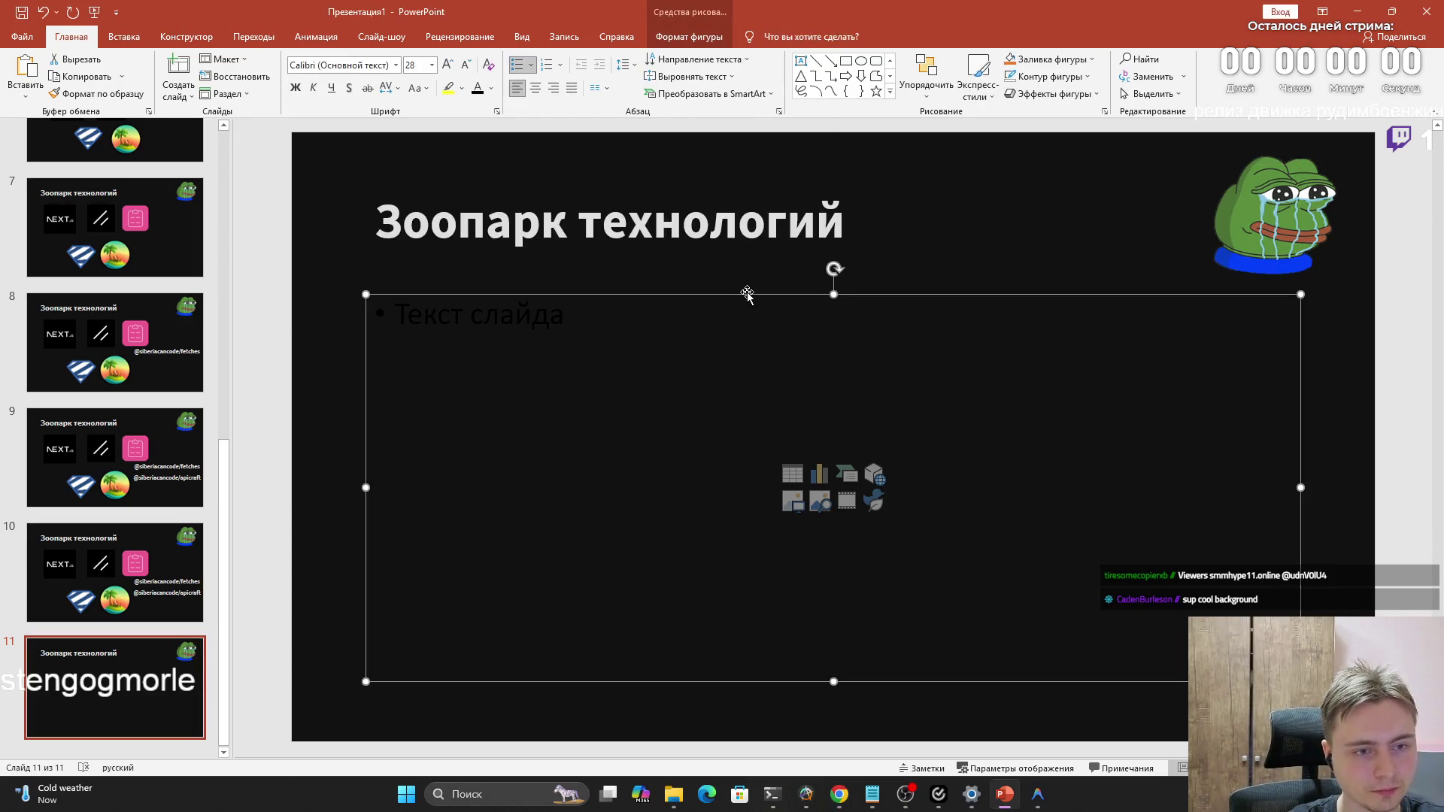
drag(846, 222, 416, 225)
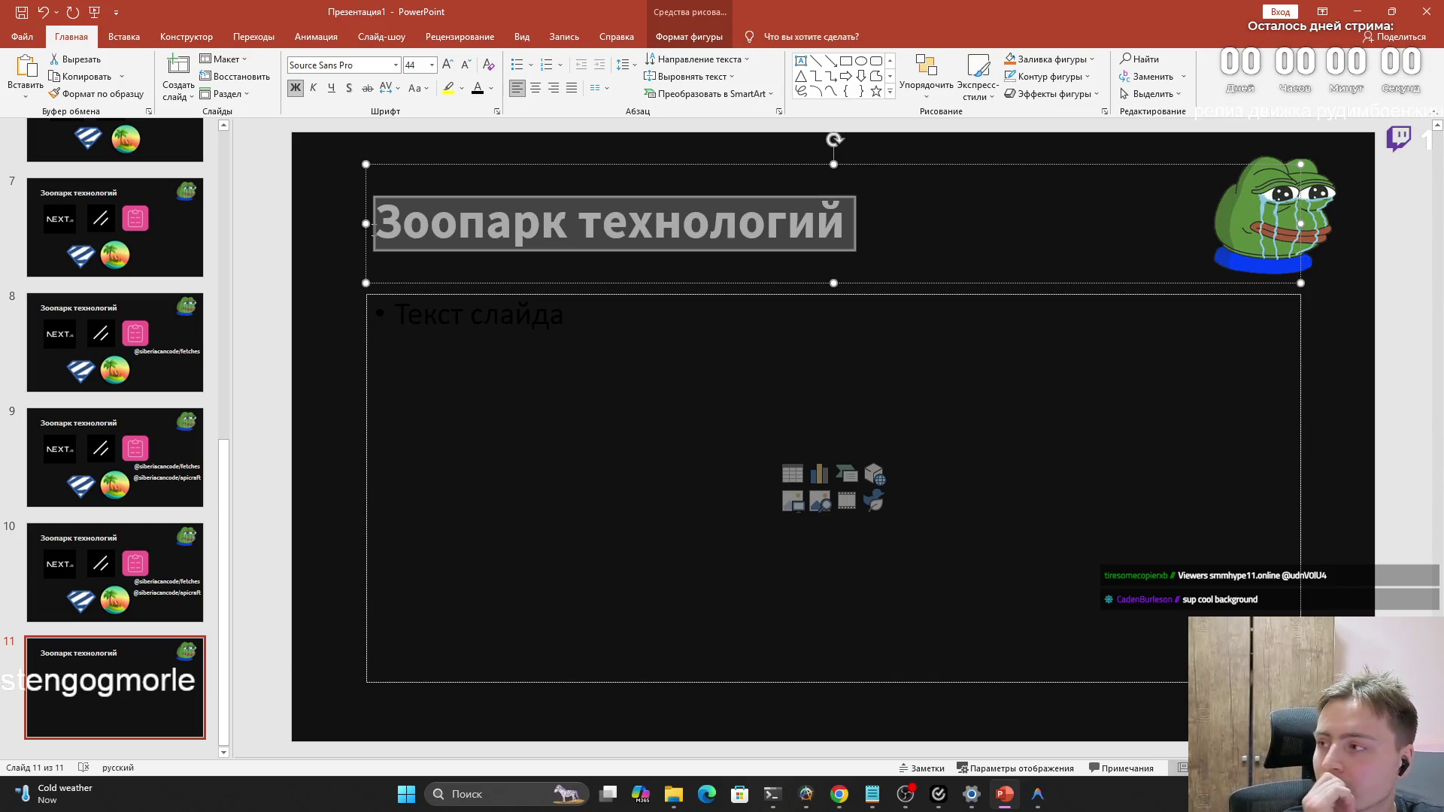
text(R)
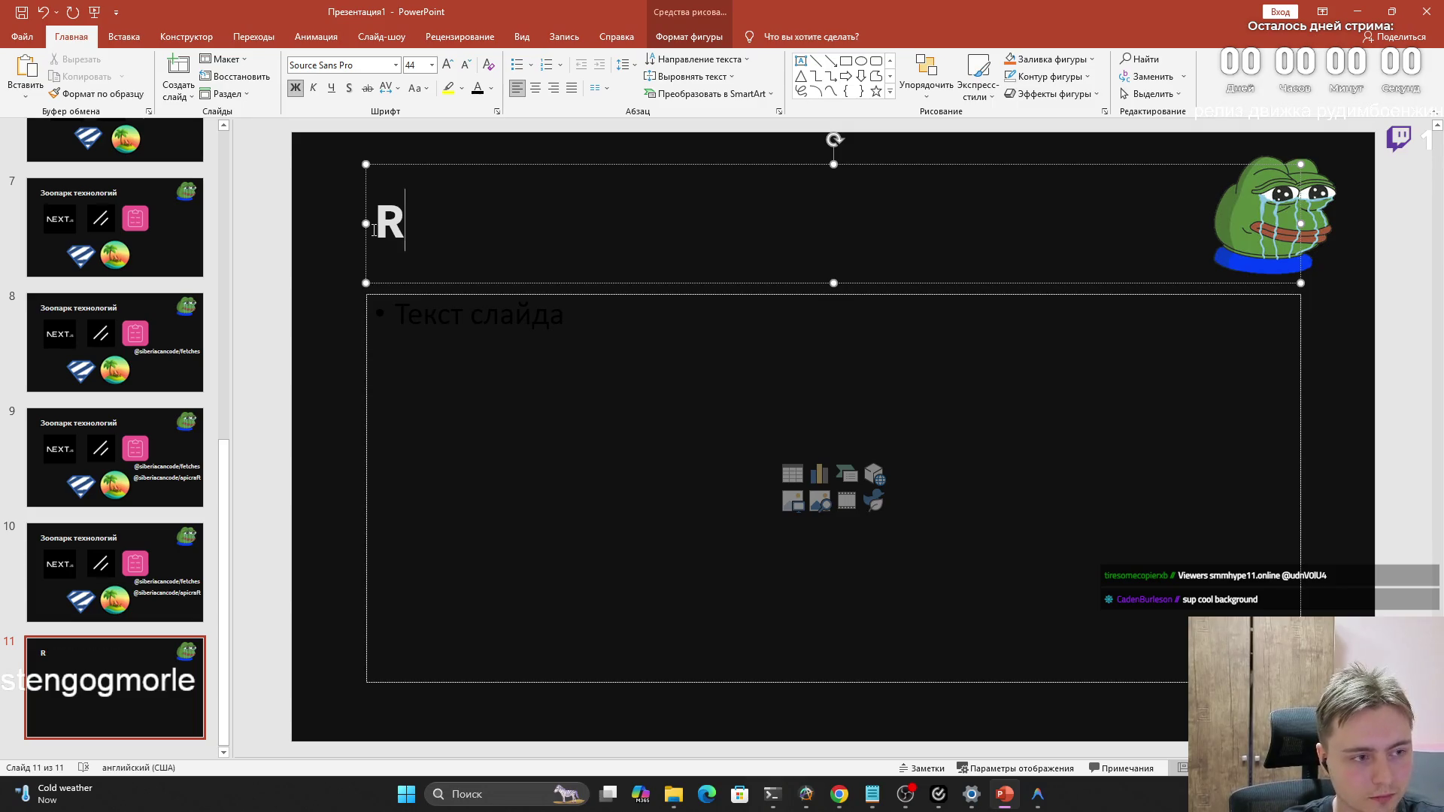
text(AAA)
key(BackSpace)
key(BackSpace)
key(BackSpace)
key(BackSpace)
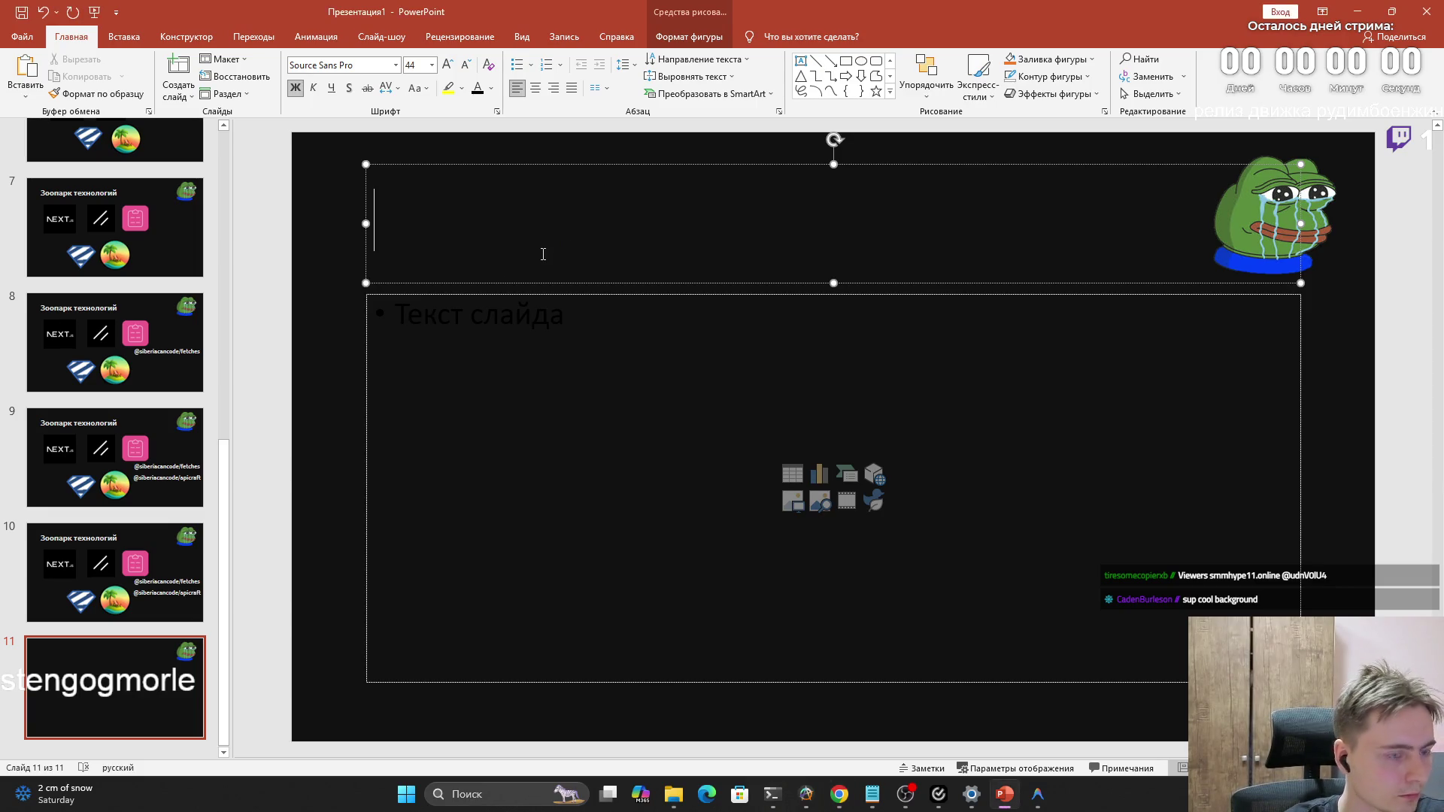
text(ДЕ)
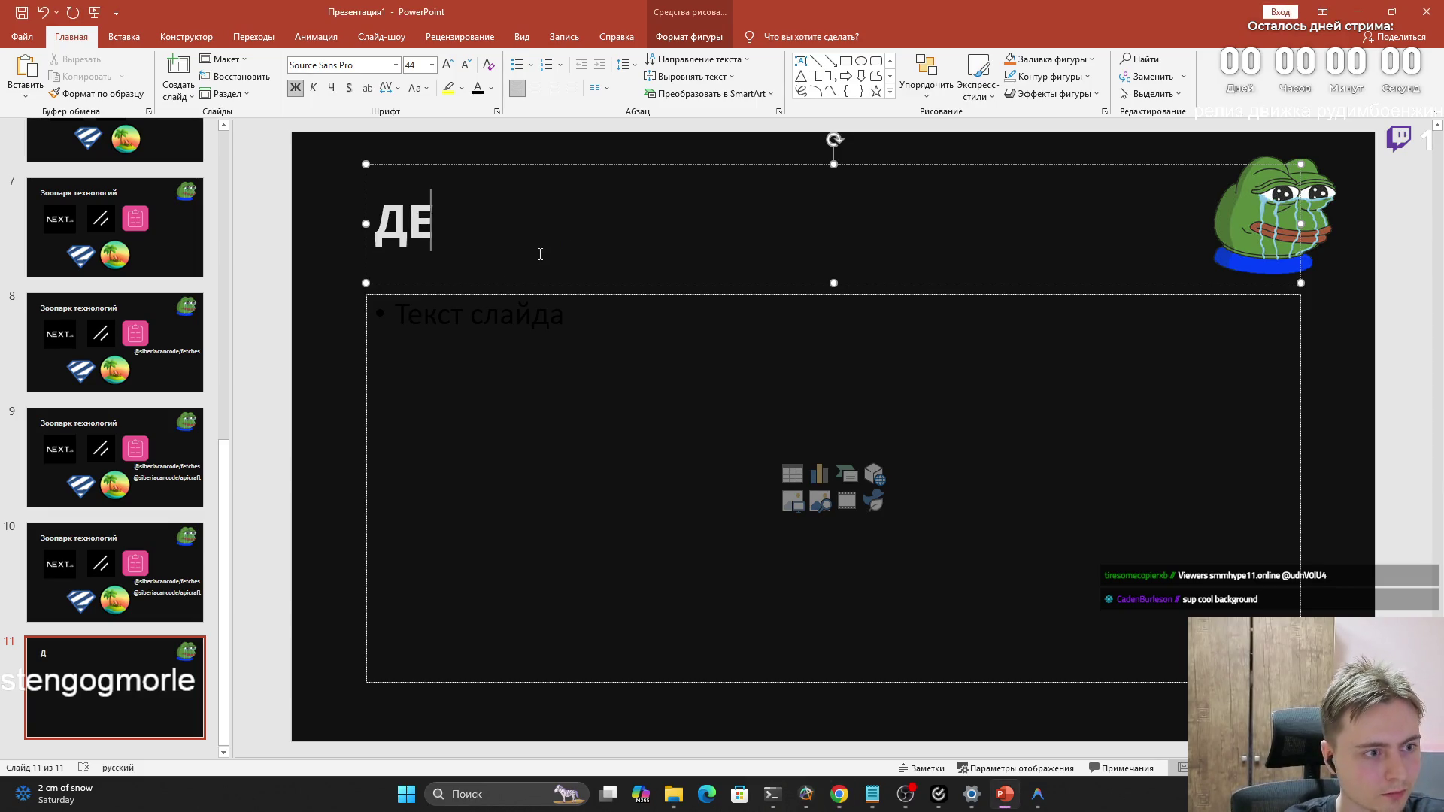
text(МОНСТРАЦИЯ)
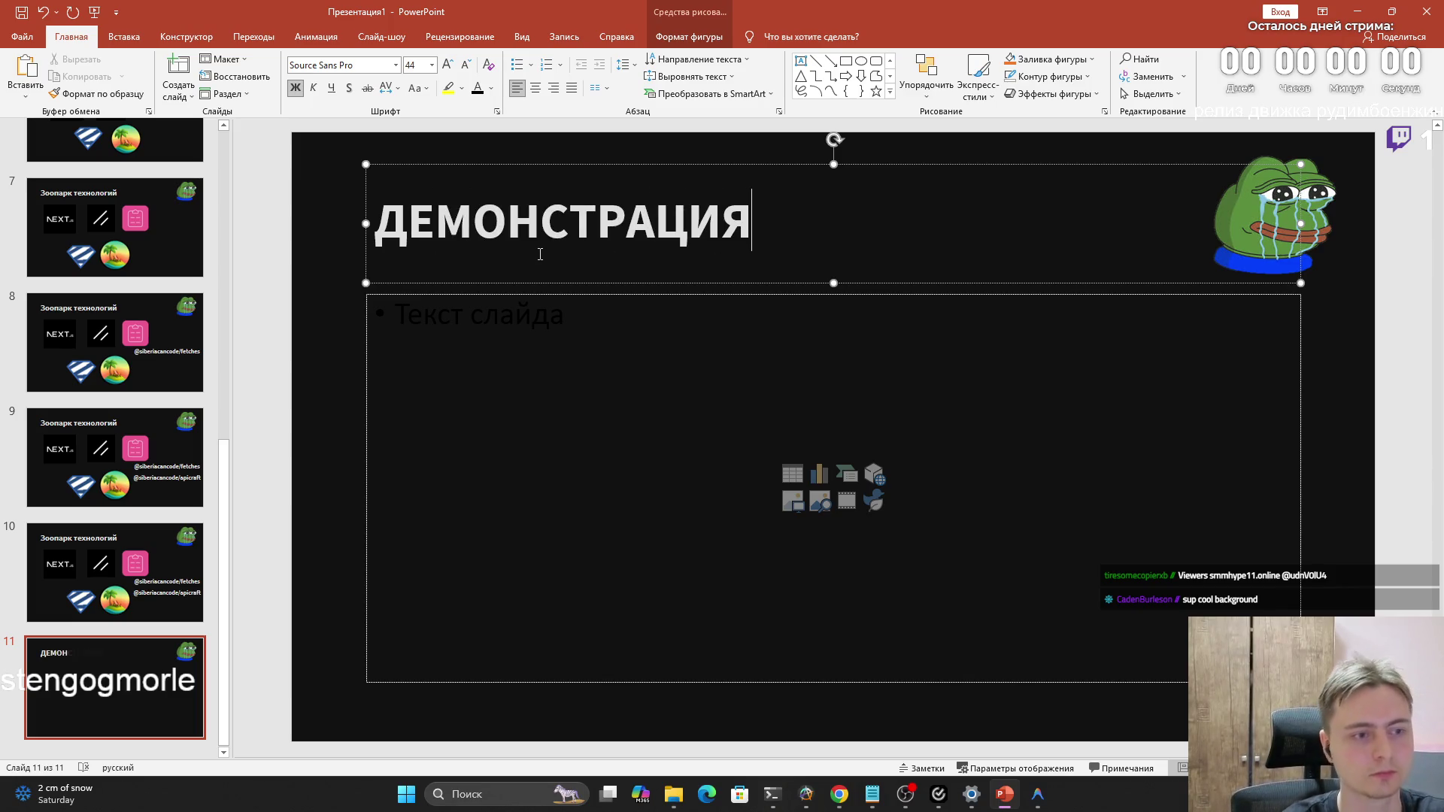
click(804, 454)
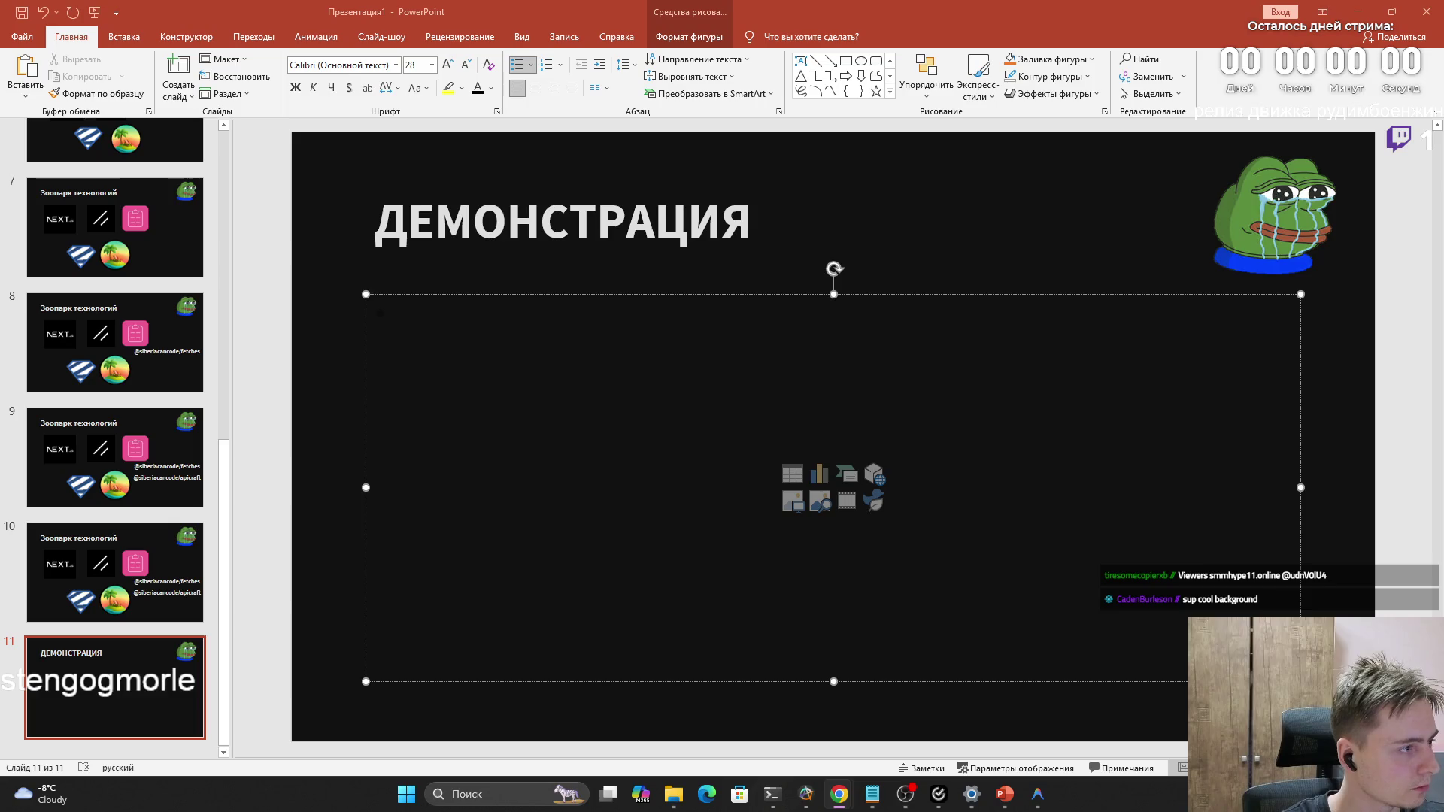
Switch to the Chrome window showing the Tomsk Polytechnic logo image search
key(alt+Tab)
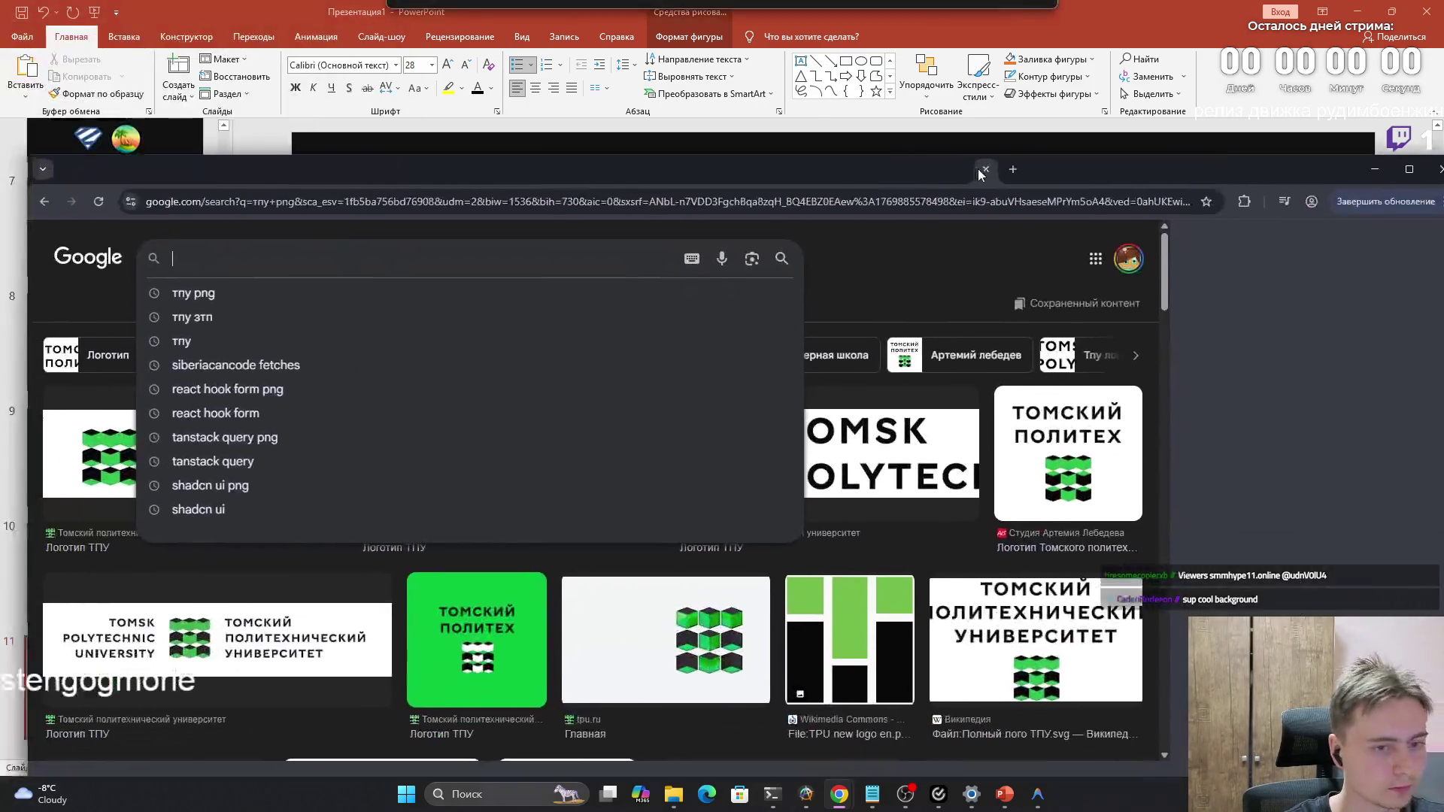
Open the cinema vercel app address in a new tab, closing the тпу png search tab
click(380, 143)
click(354, 143)
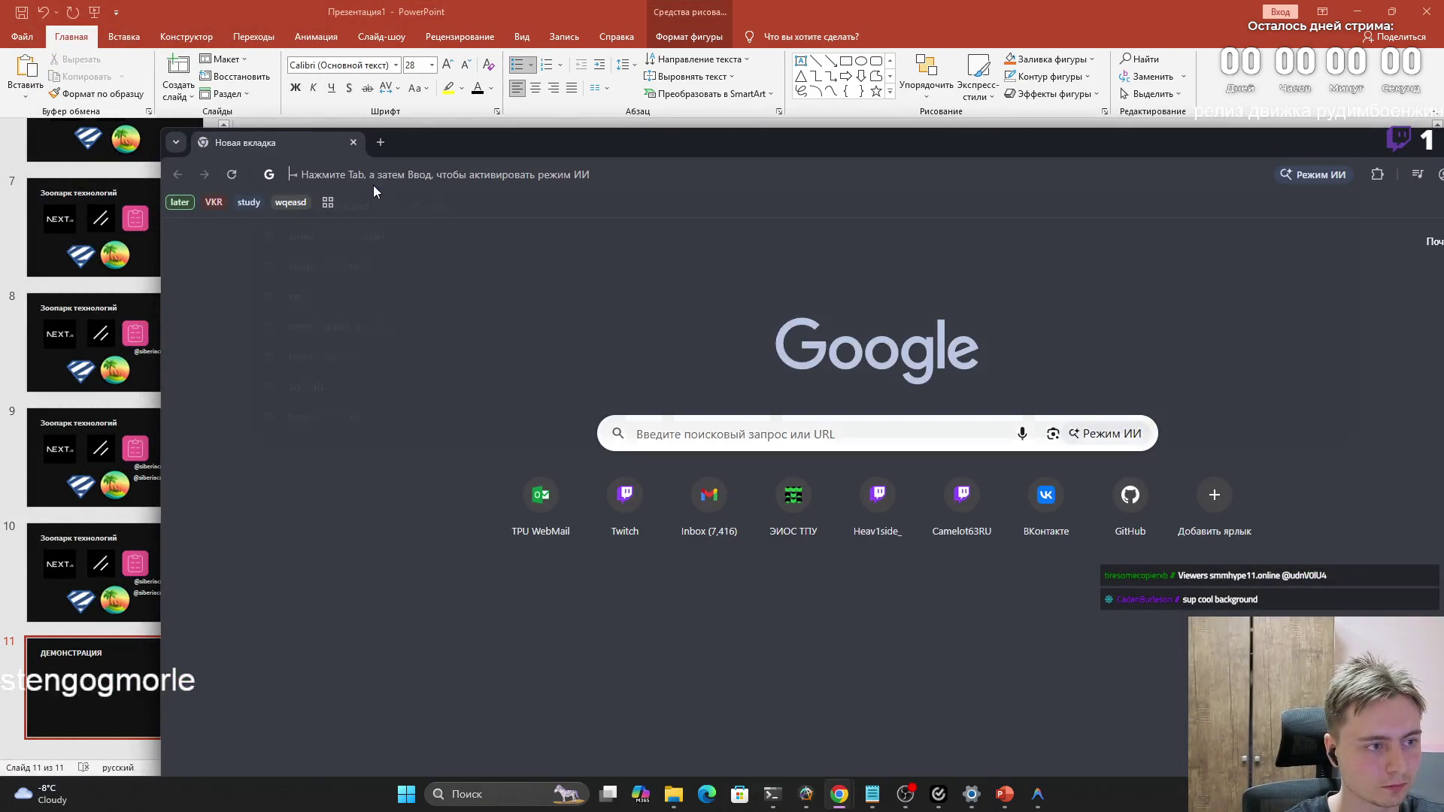
click(373, 175)
text(cin)
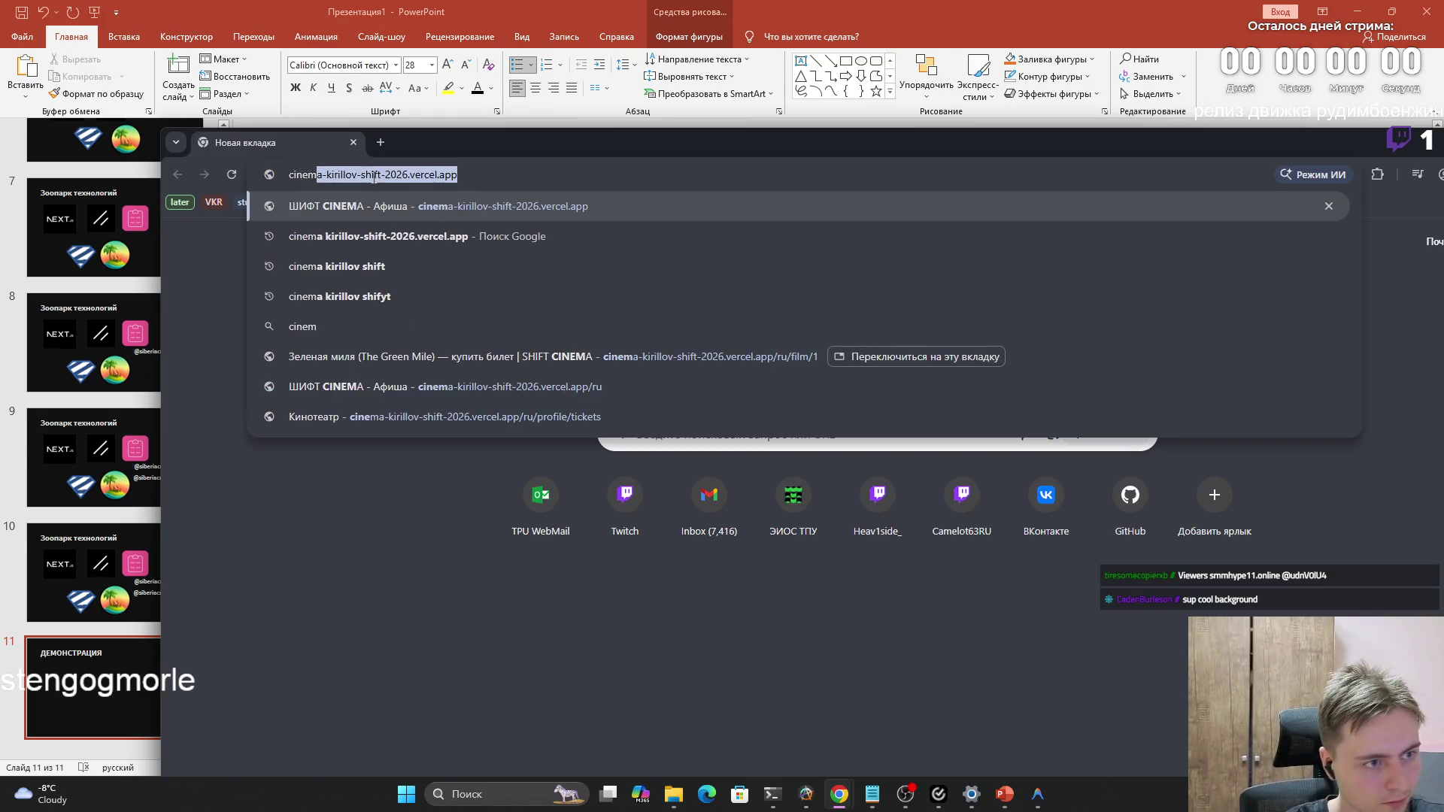
key(Return)
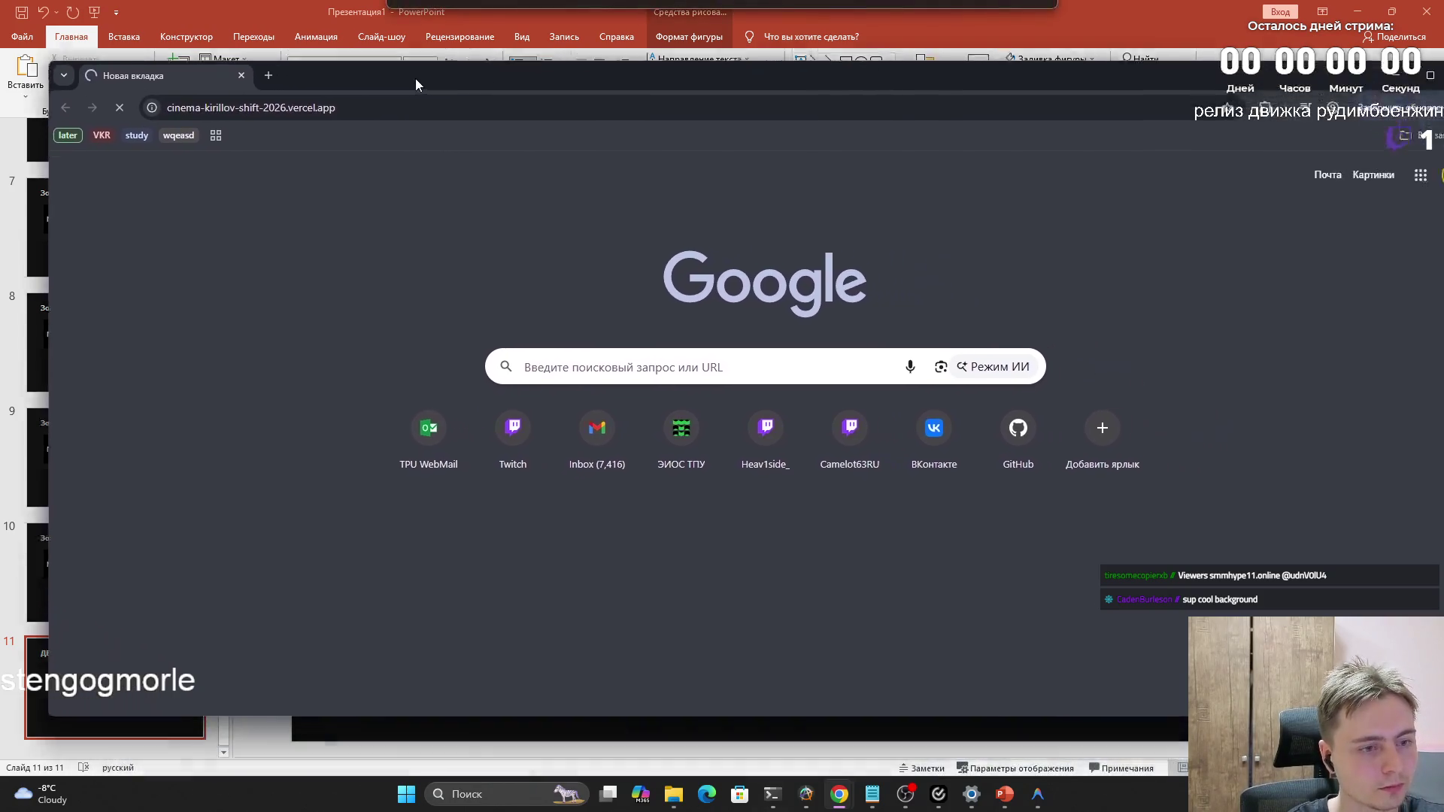
Move and narrow the Chrome window showing the ШИФТ CINEMA Афиша page, keeping it focused
drag(486, 142, 333, 69)
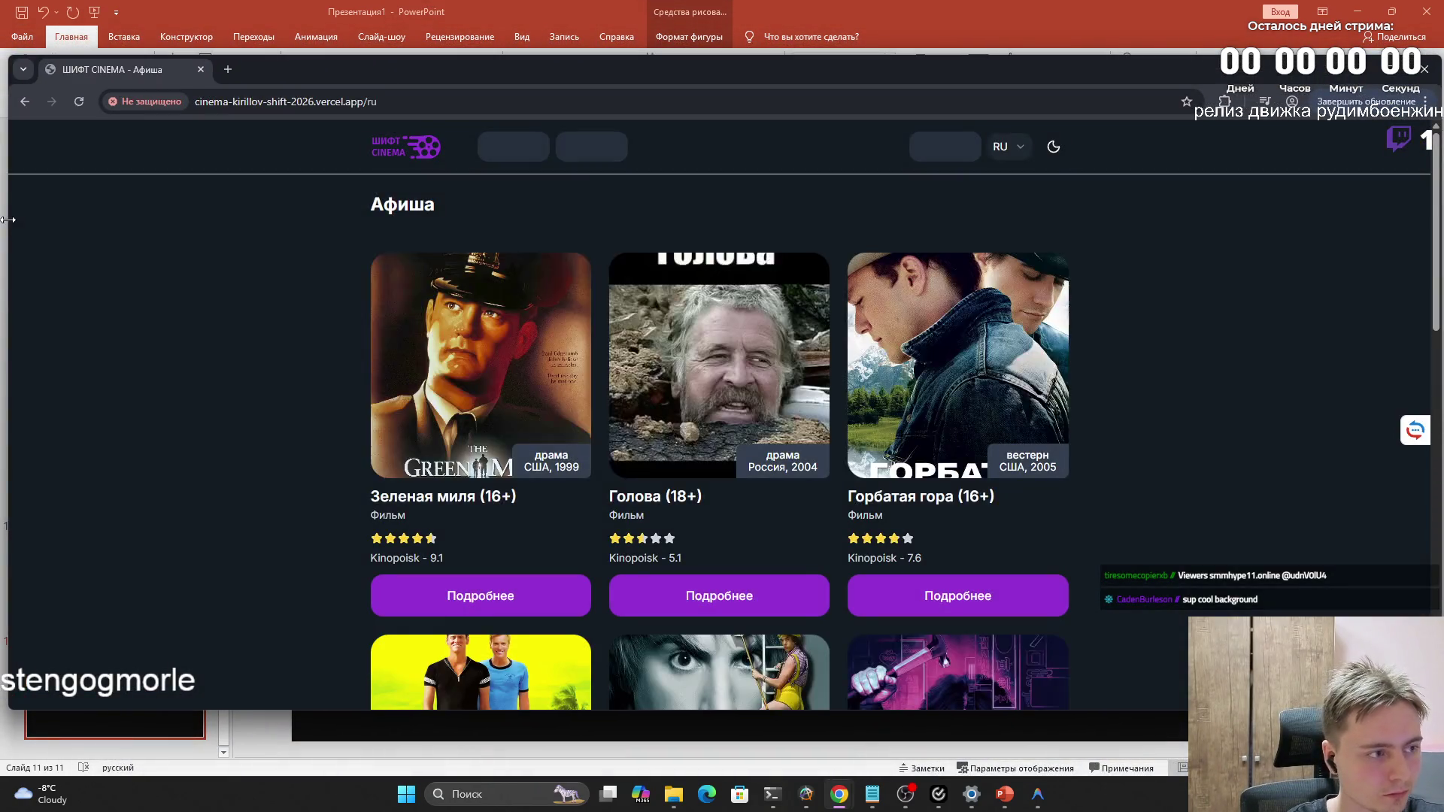
drag(9, 220, 293, 230)
drag(649, 82, 492, 72)
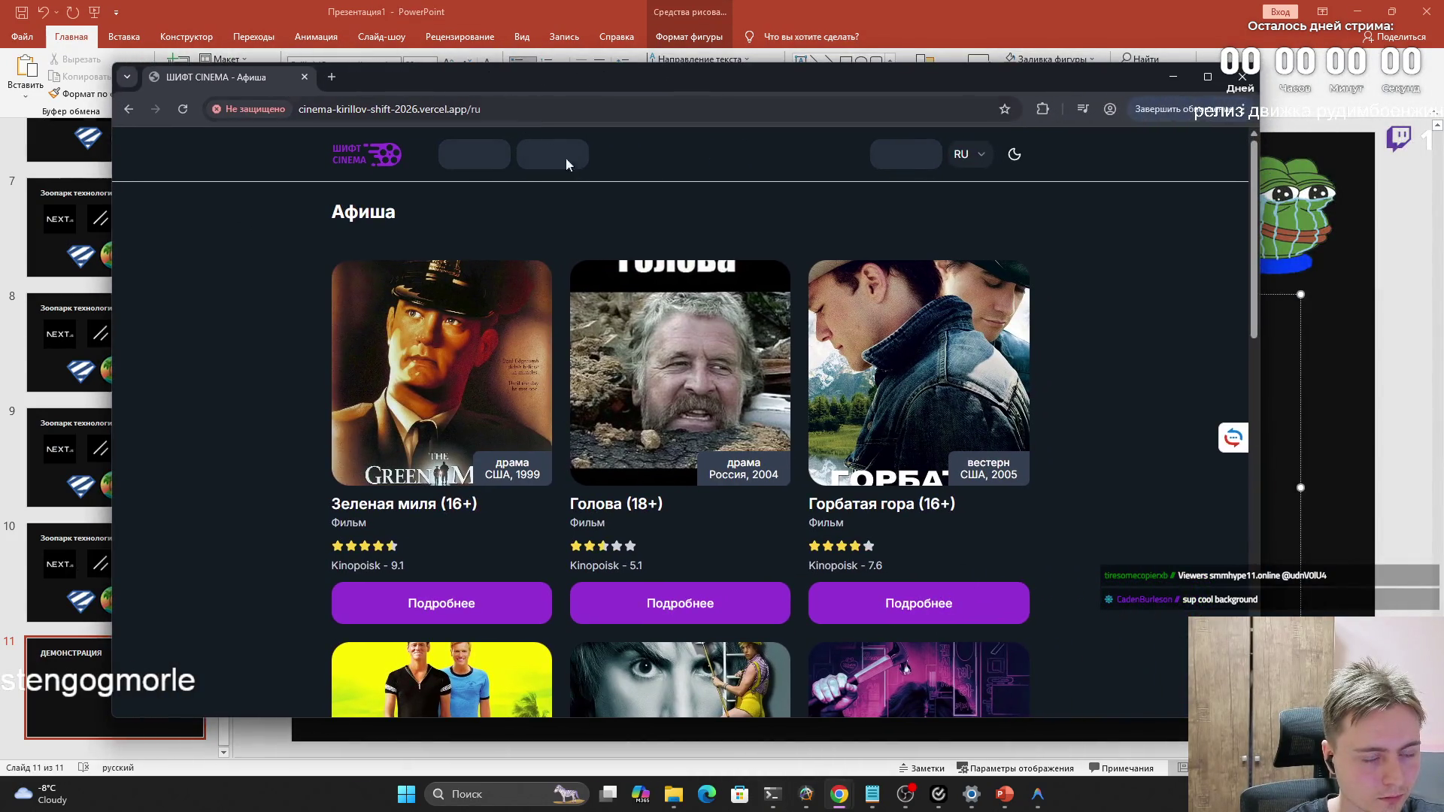
click(909, 794)
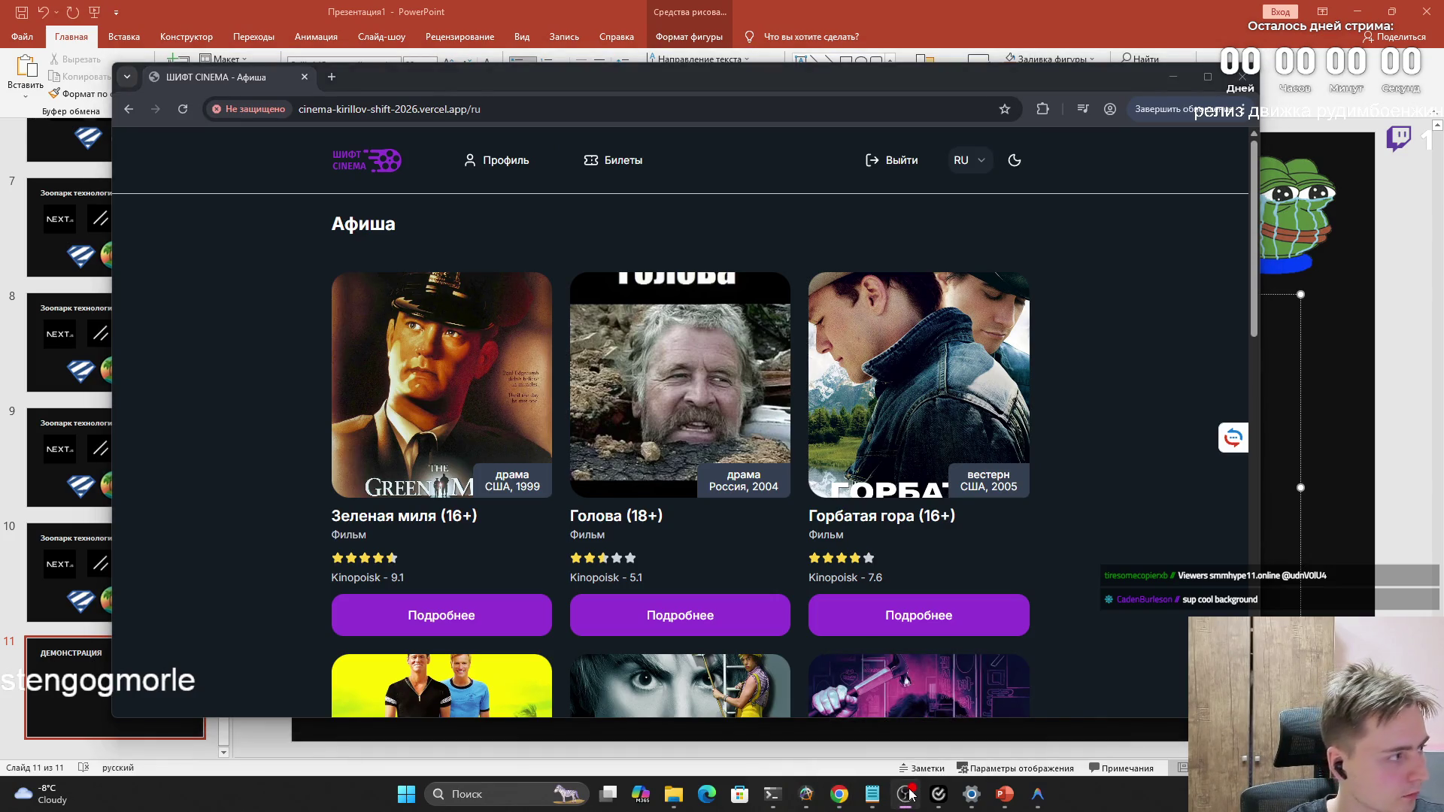
click(909, 794)
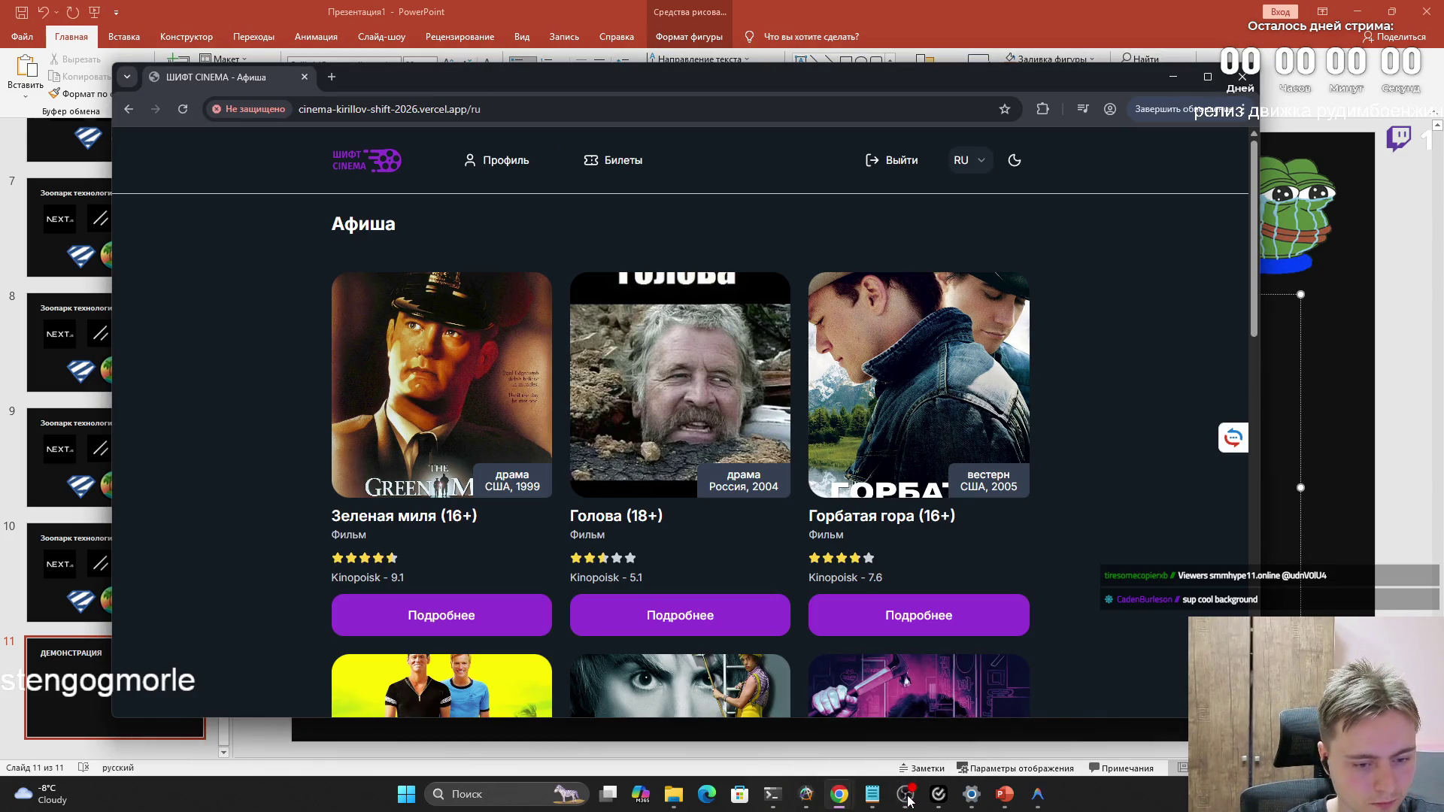
click(902, 799)
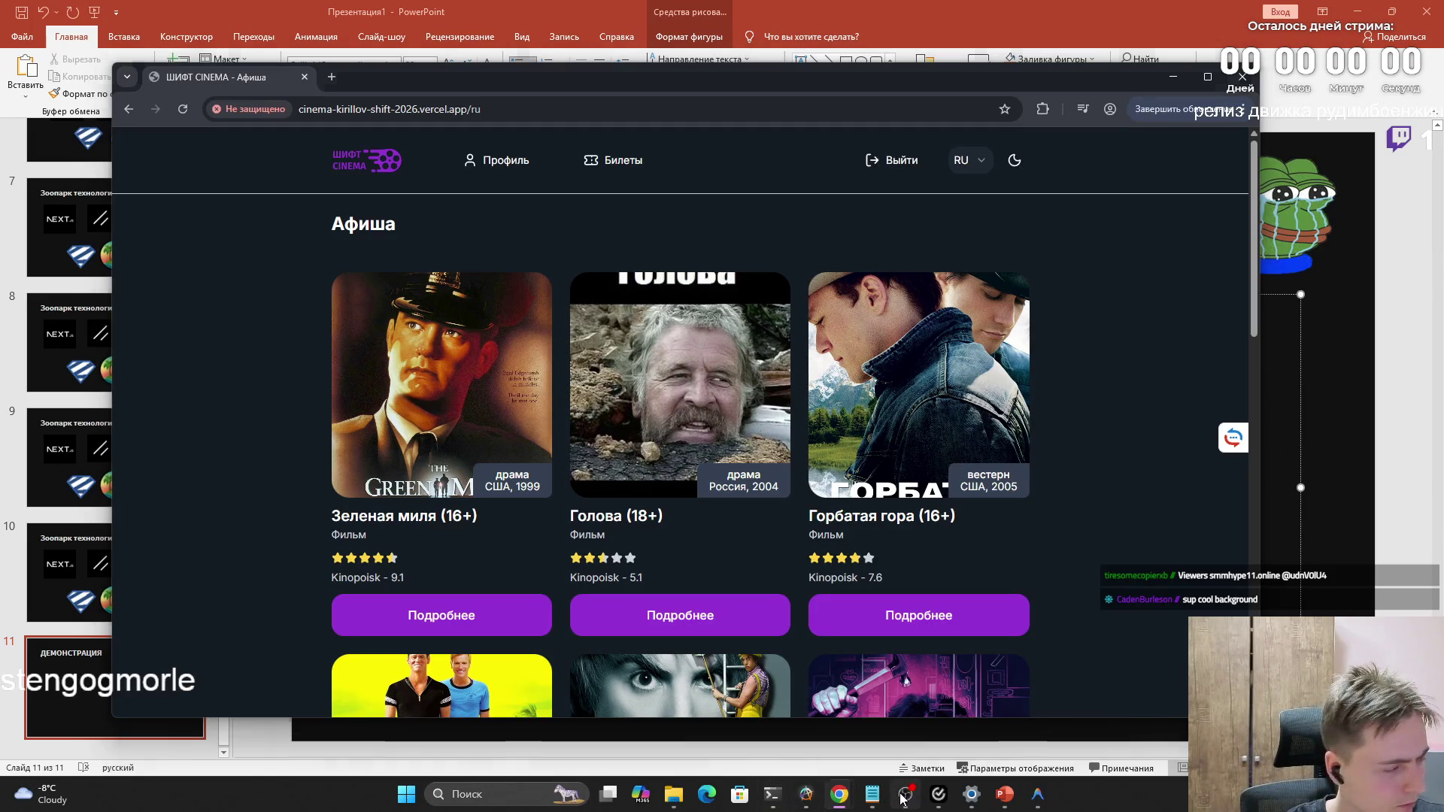
click(903, 799)
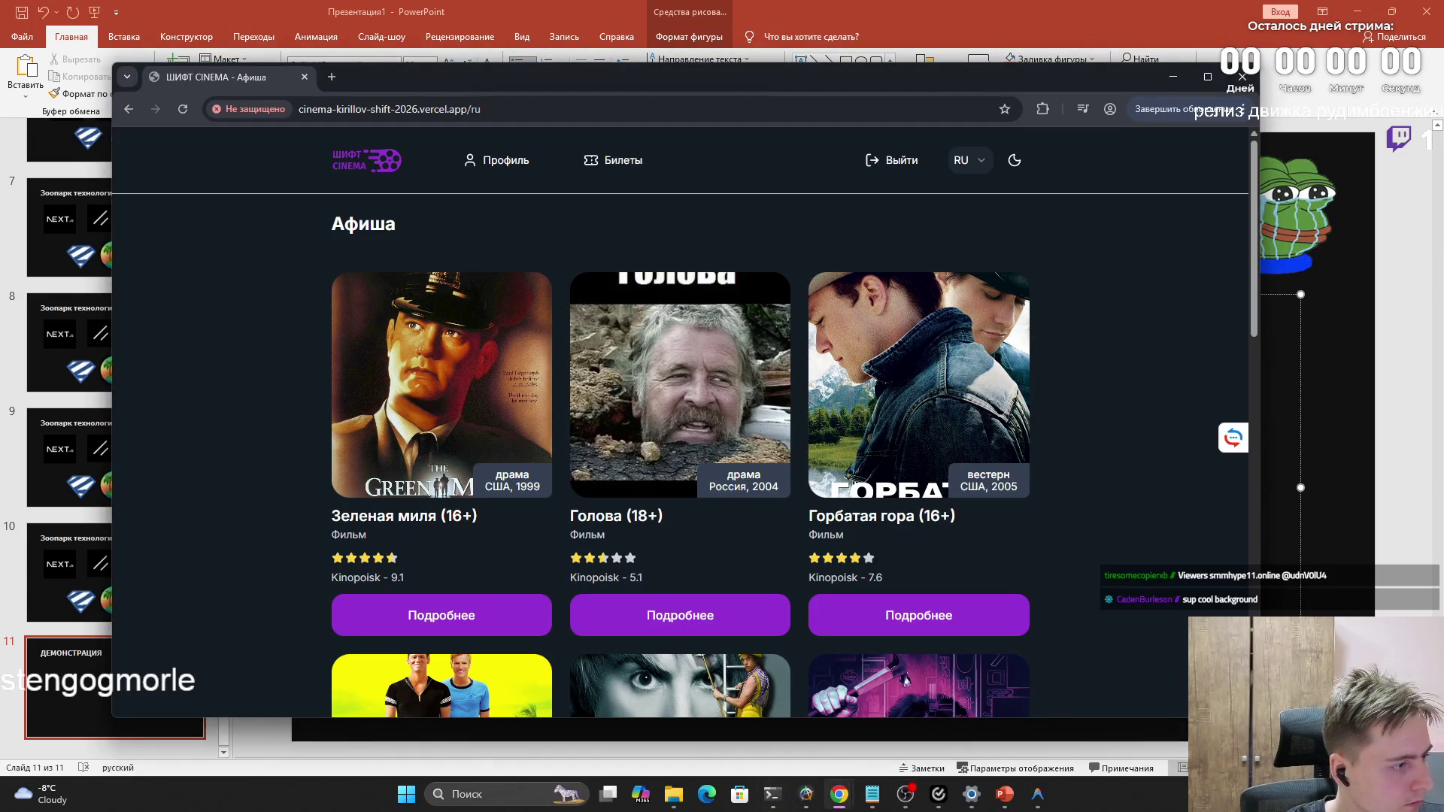